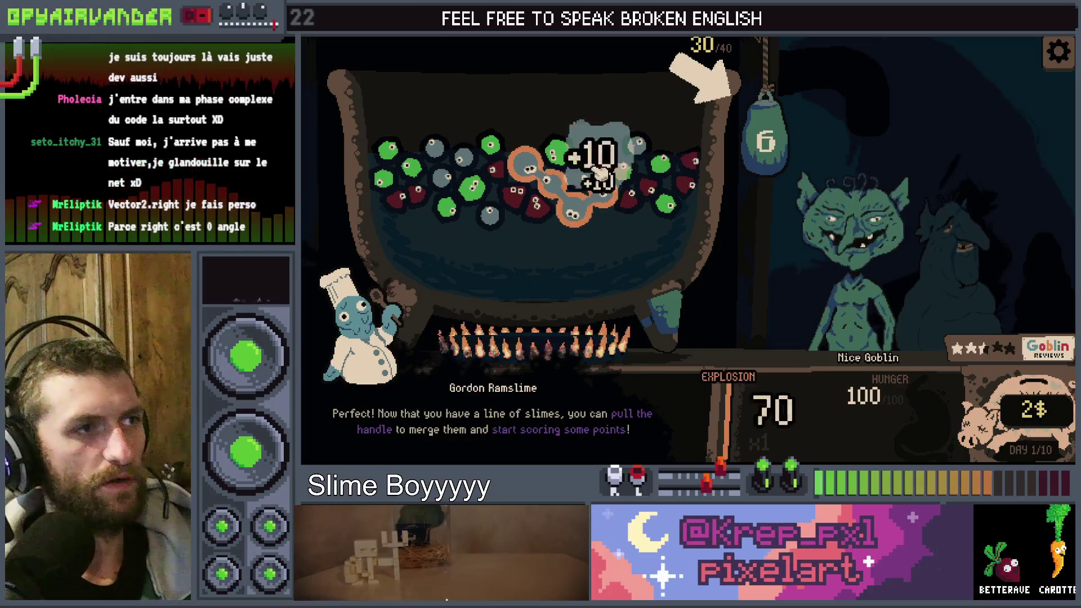
# - Merge the first slime chain and refill the cauldron with a slime can
pyautogui.moveTo(796, 138); pyautogui.dragTo(791, 226)
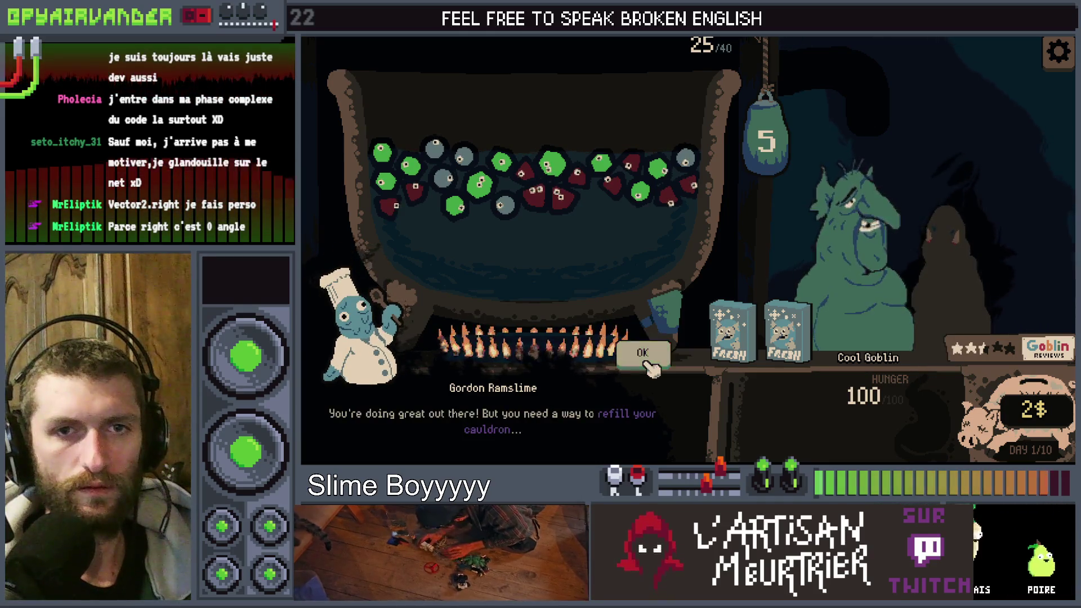
pyautogui.click(646, 360)
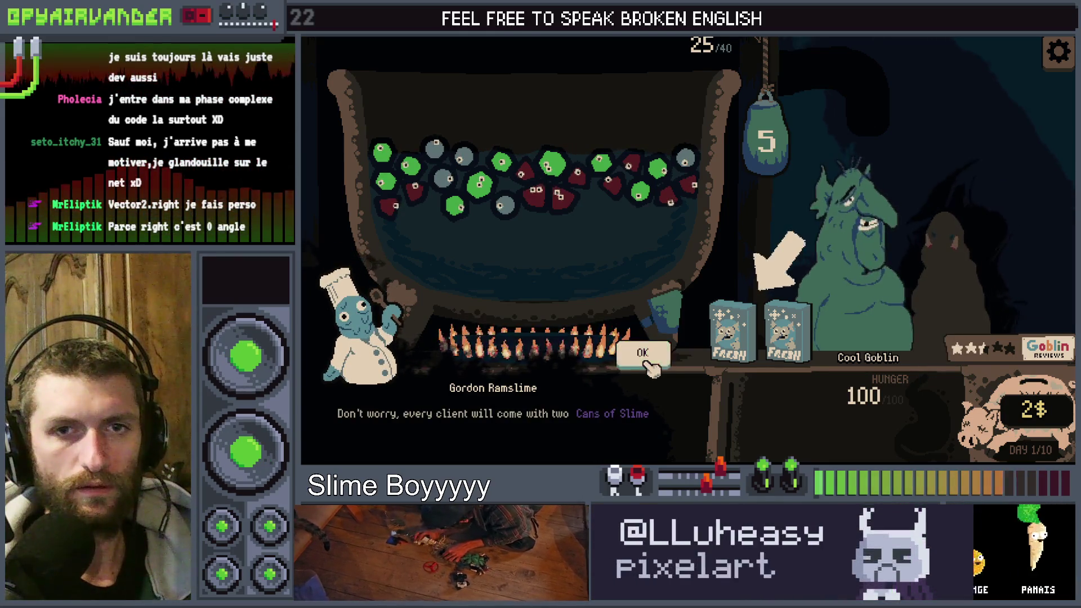
pyautogui.click(647, 363)
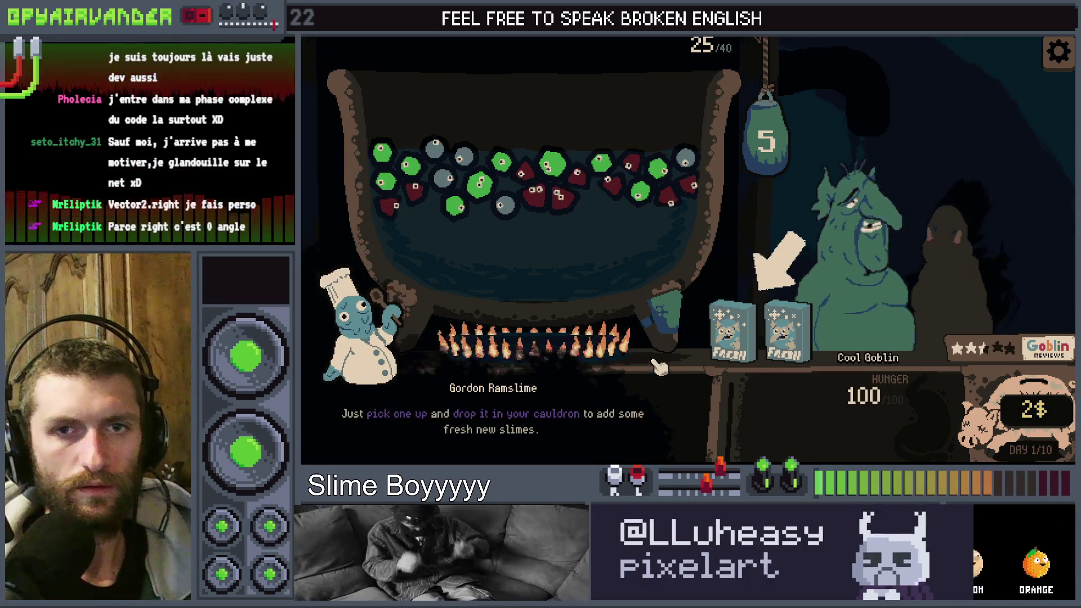
pyautogui.moveTo(732, 332)
pyautogui.mouseDown()
pyautogui.moveTo(599, 312)
pyautogui.moveTo(573, 247)
pyautogui.moveTo(583, 263)
pyautogui.mouseUp()
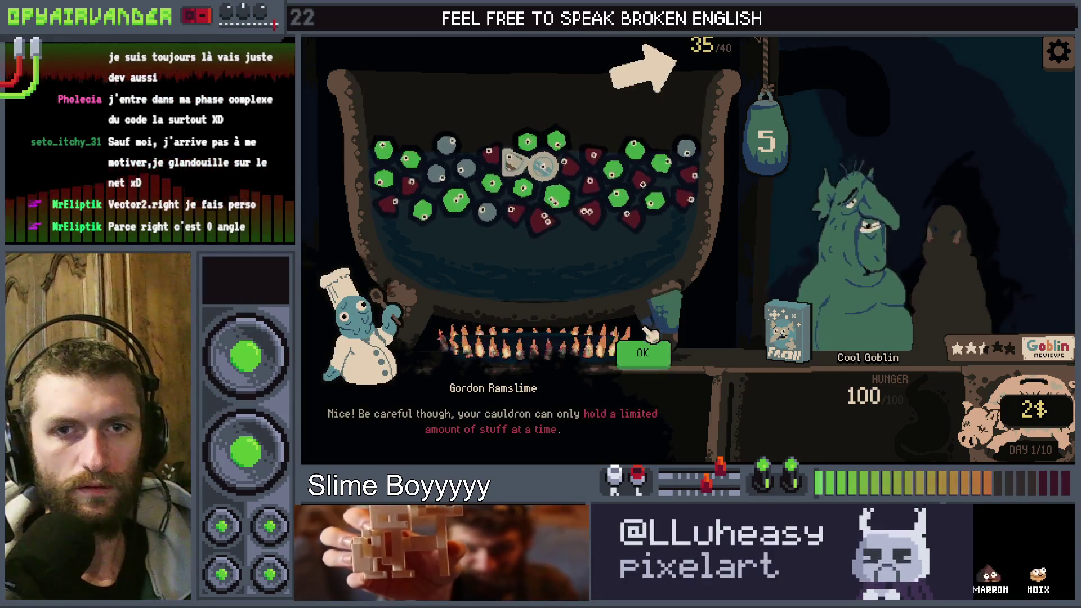
# - Finish the chef's tips and merge a green slime chain, scoring 140 for Cool Goblin
pyautogui.click(645, 353)
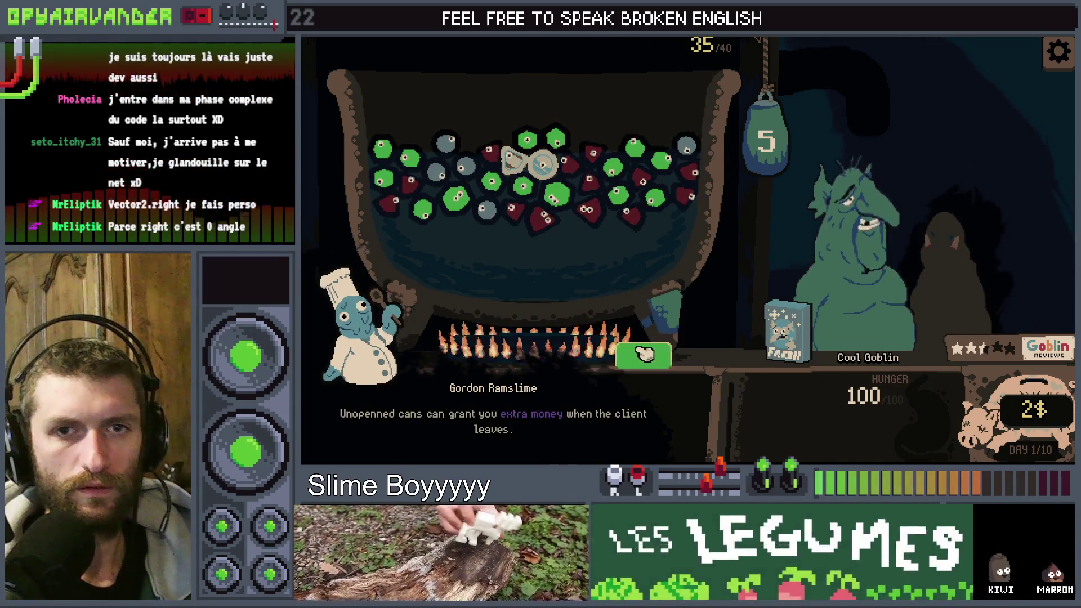
pyautogui.click(644, 353)
pyautogui.click(645, 353)
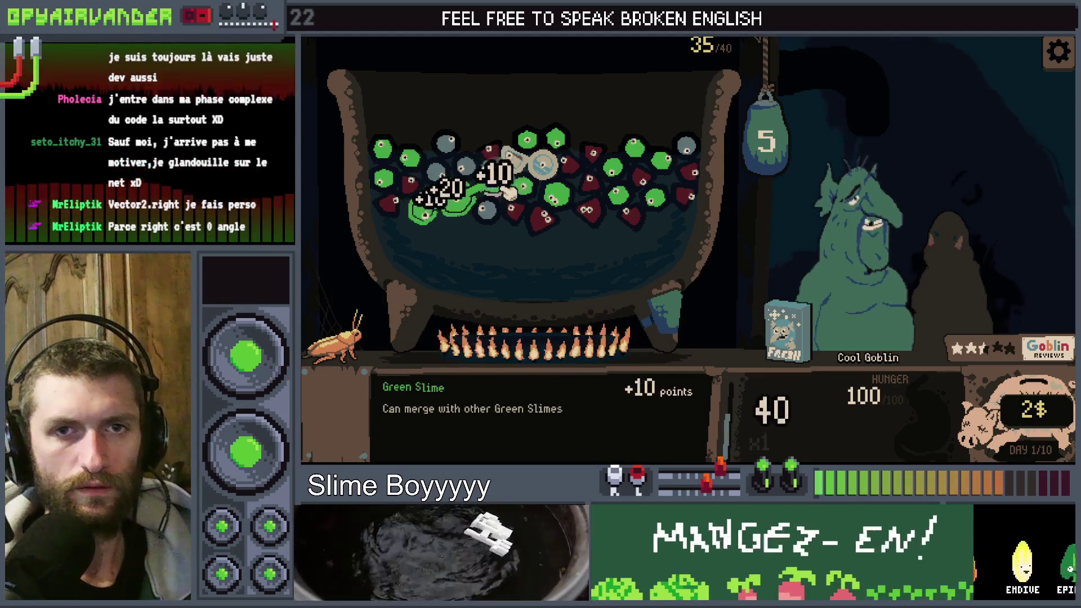
pyautogui.moveTo(508, 193); pyautogui.dragTo(570, 209)
pyautogui.moveTo(760, 134); pyautogui.dragTo(755, 360)
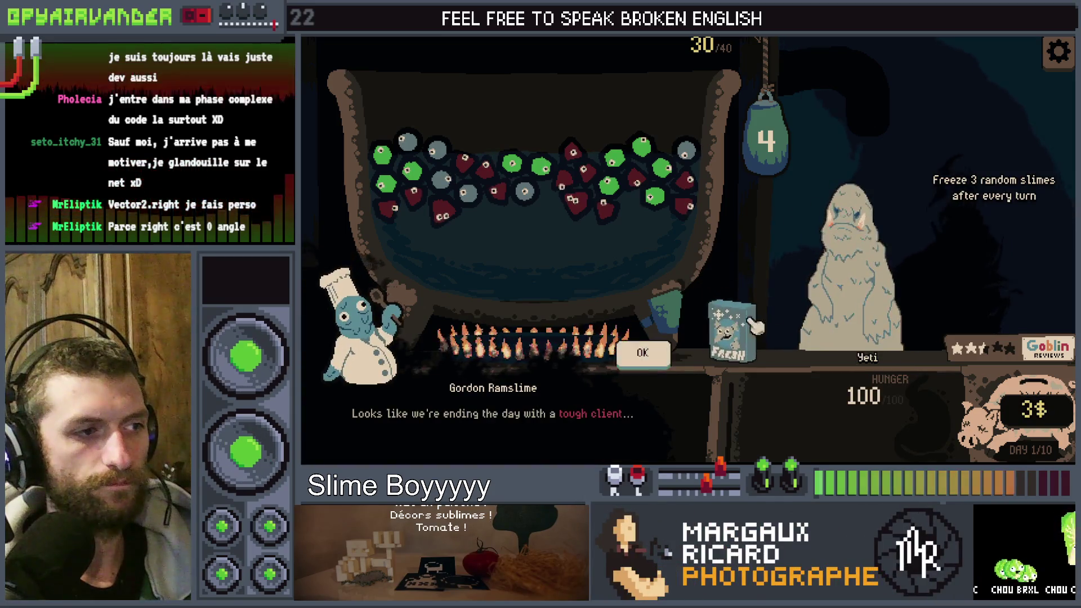
# - Drop the Fresh can into the cauldron and merge a red chain for the Yeti, scoring 180
pyautogui.click(636, 357)
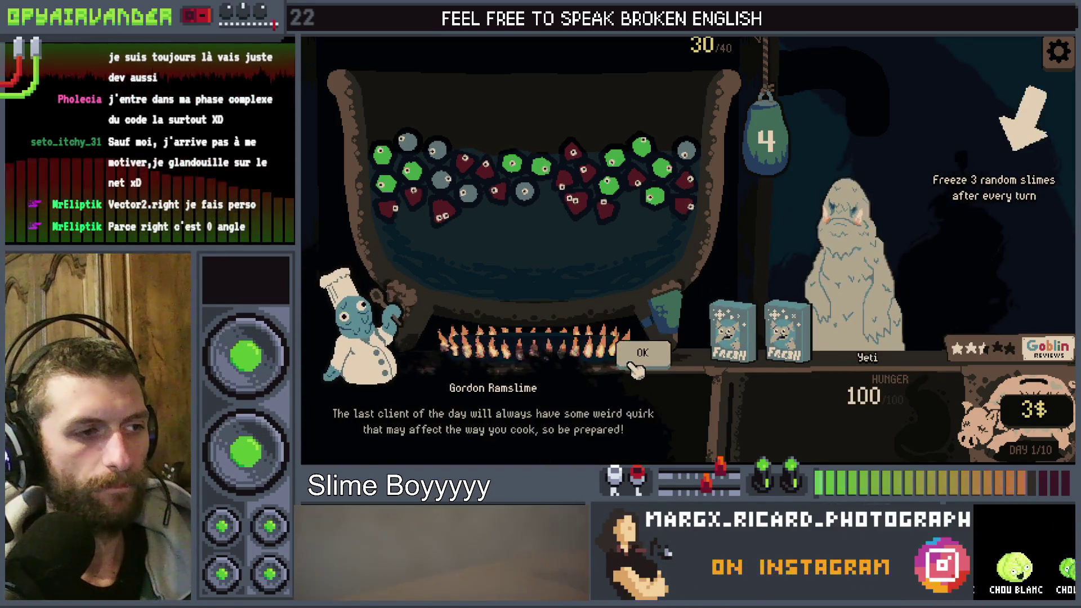
pyautogui.click(633, 360)
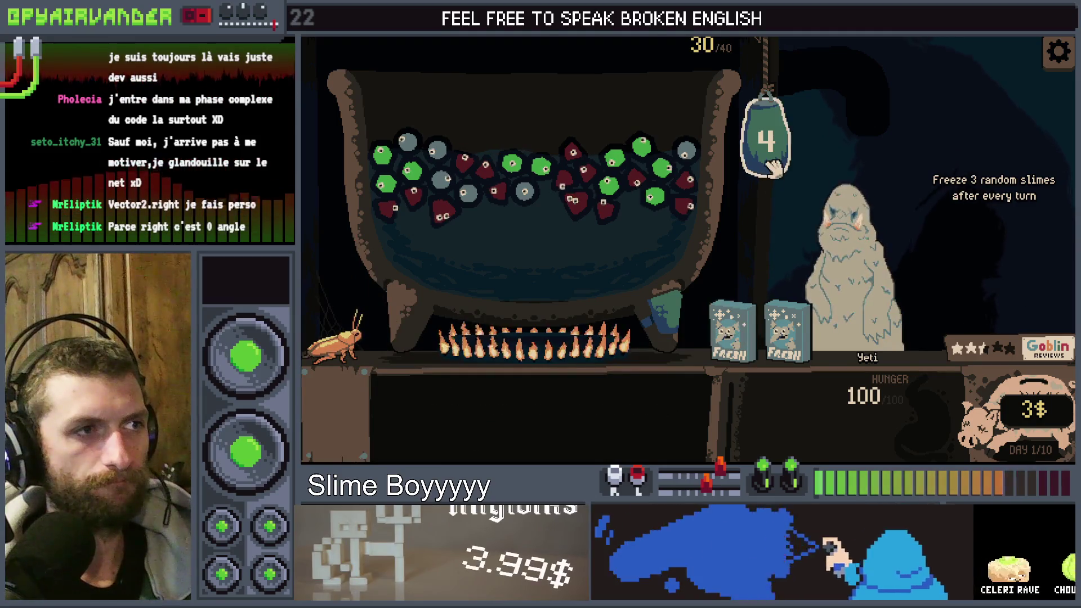
pyautogui.moveTo(726, 326); pyautogui.dragTo(526, 263)
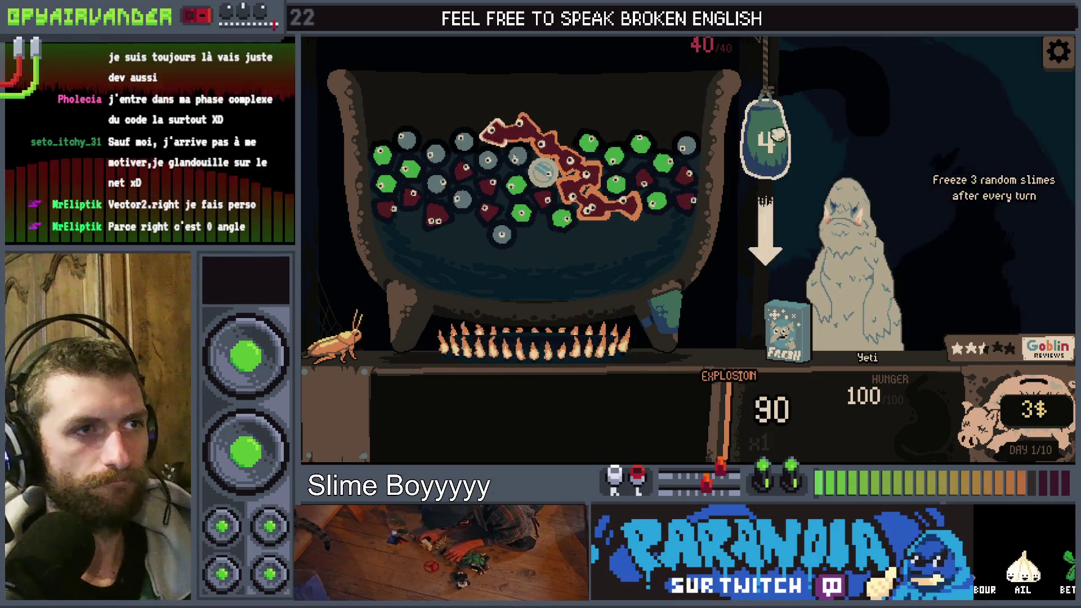
pyautogui.click(778, 134)
pyautogui.moveTo(630, 350)
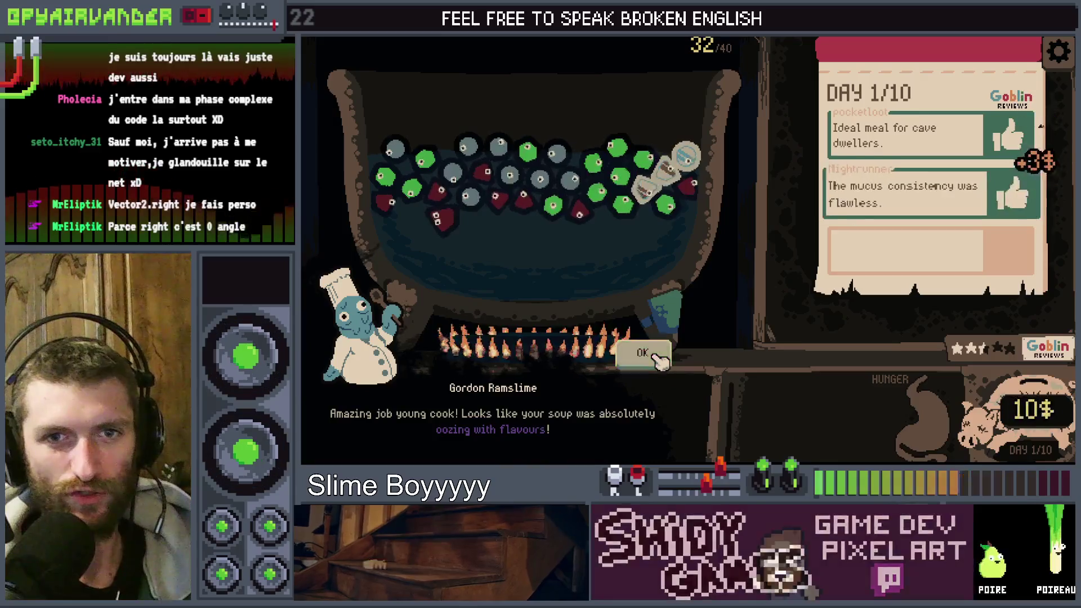
# - Go through the chef's day-1 review explanations, then end the day to reach the merchant
pyautogui.click(653, 358)
pyautogui.click(648, 360)
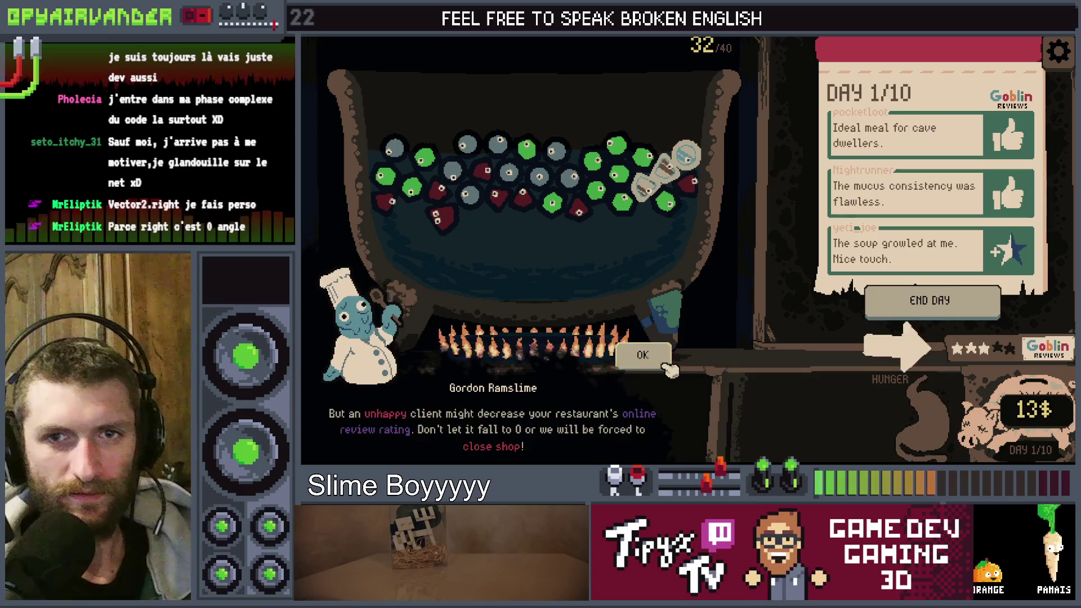
pyautogui.click(664, 363)
pyautogui.click(908, 320)
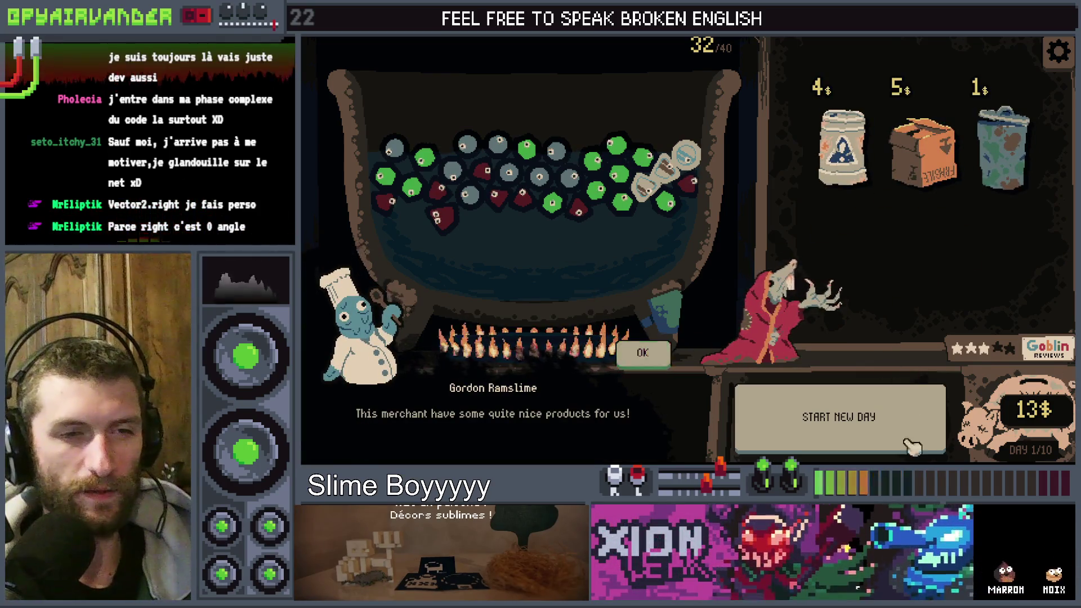
# - Finish the shop introduction and buy the cardboard box for 5$
pyautogui.click(660, 363)
pyautogui.click(660, 362)
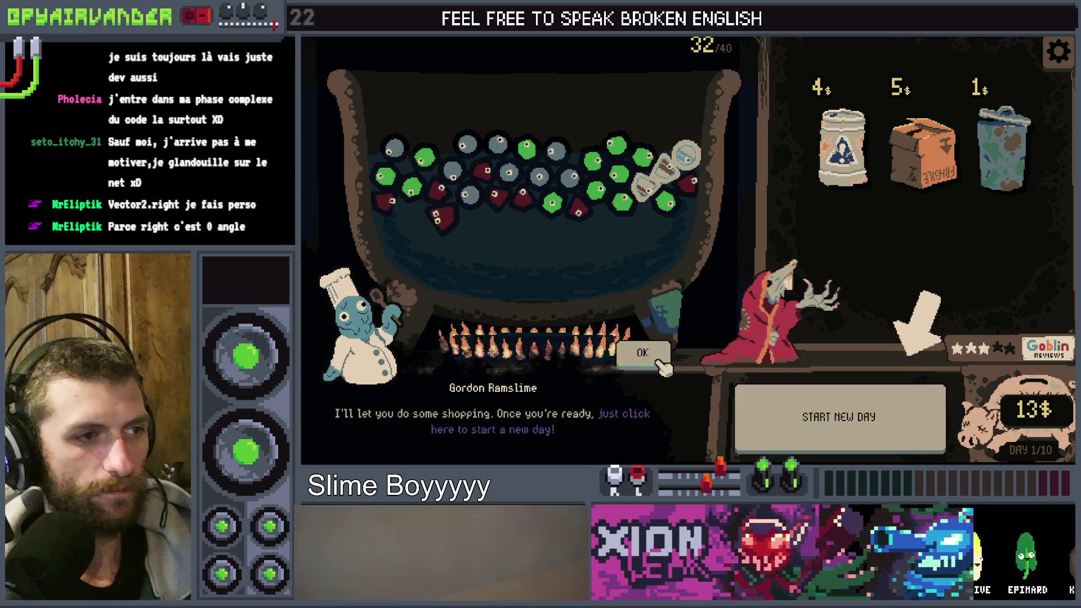
pyautogui.click(659, 363)
pyautogui.click(901, 163)
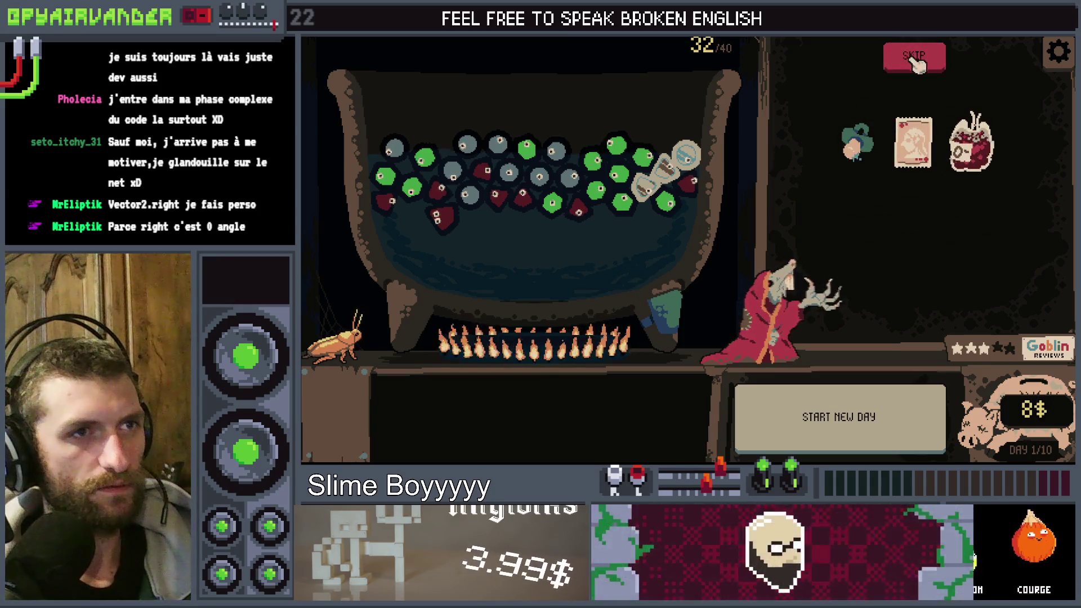
# - Skip offers to buy Trash items, adding 1000$ debug money to afford the 5$ trash can
pyautogui.click(914, 62)
pyautogui.click(965, 144)
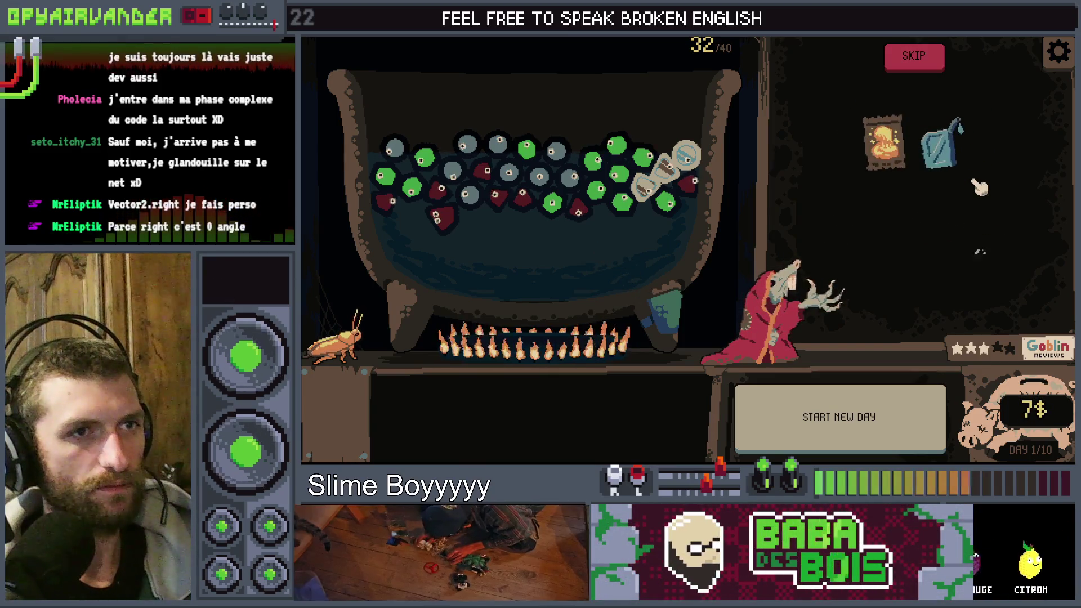
pyautogui.moveTo(886, 167)
pyautogui.click(913, 61)
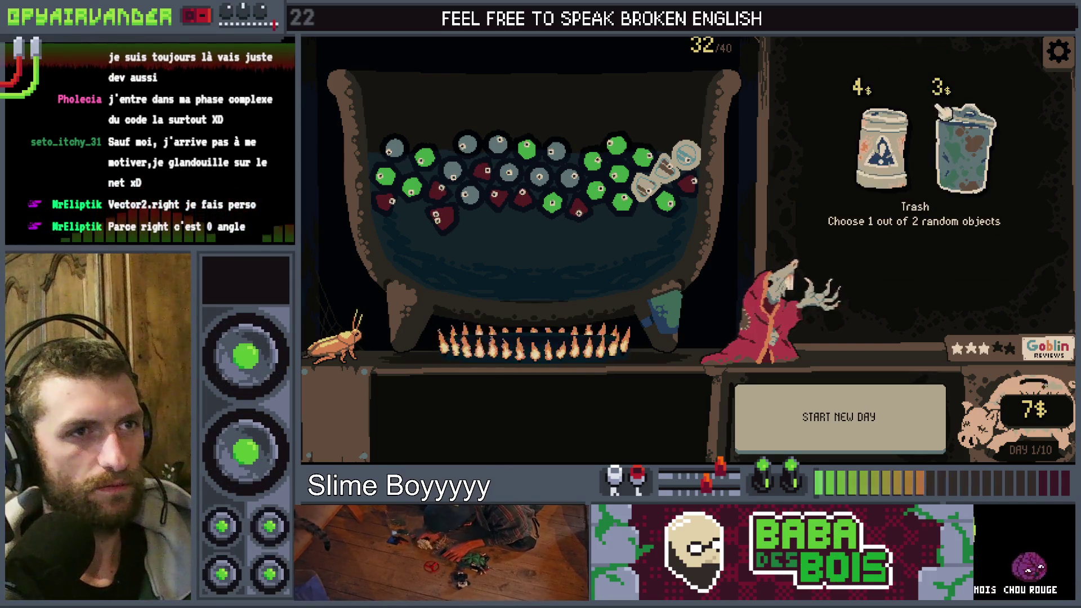
pyautogui.click(965, 145)
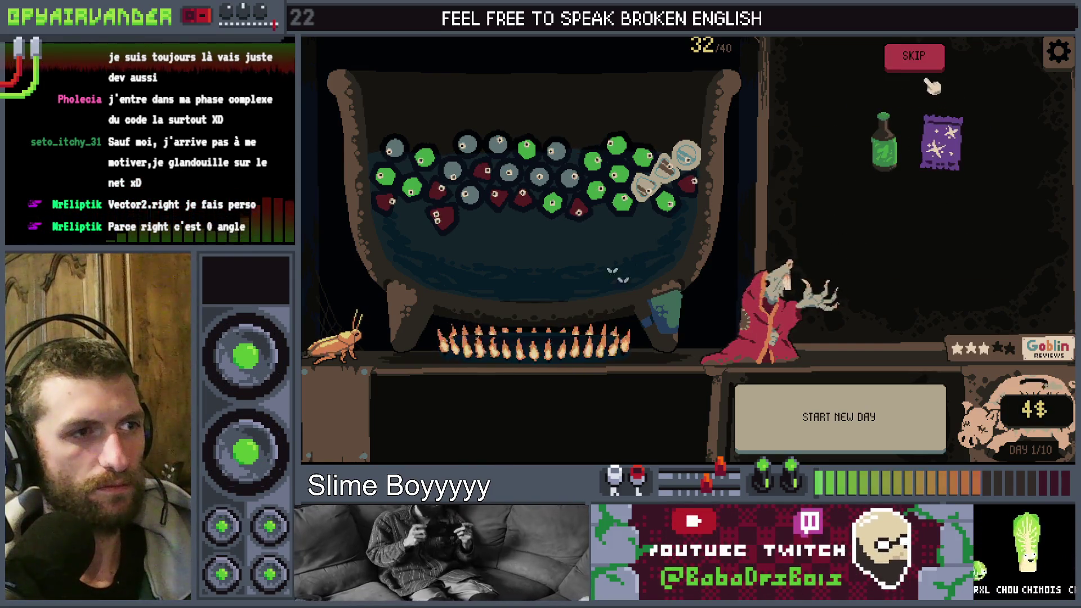
pyautogui.click(902, 62)
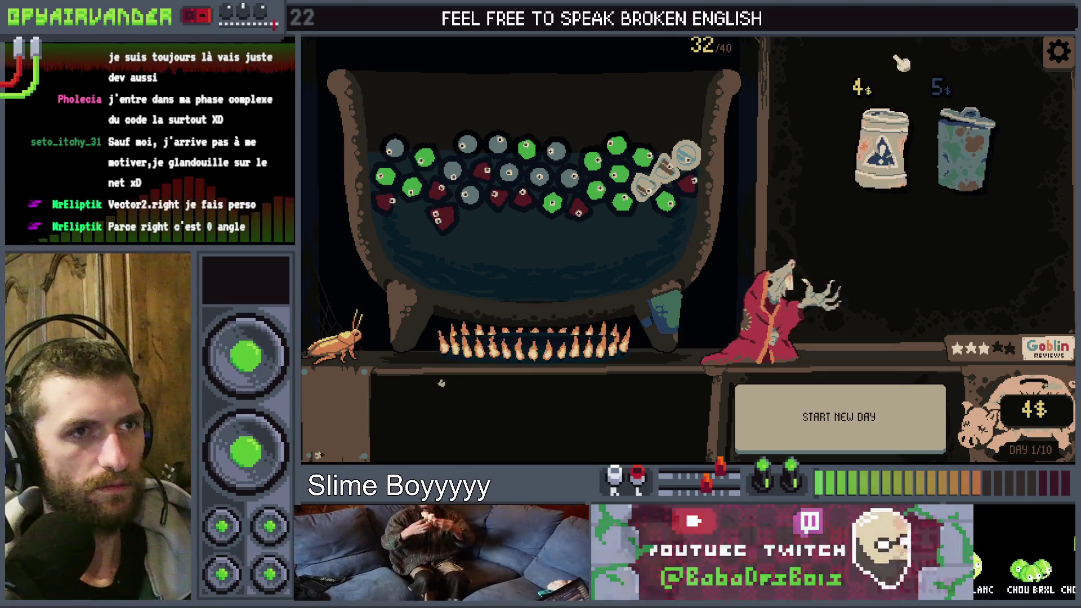
pyautogui.click(964, 148)
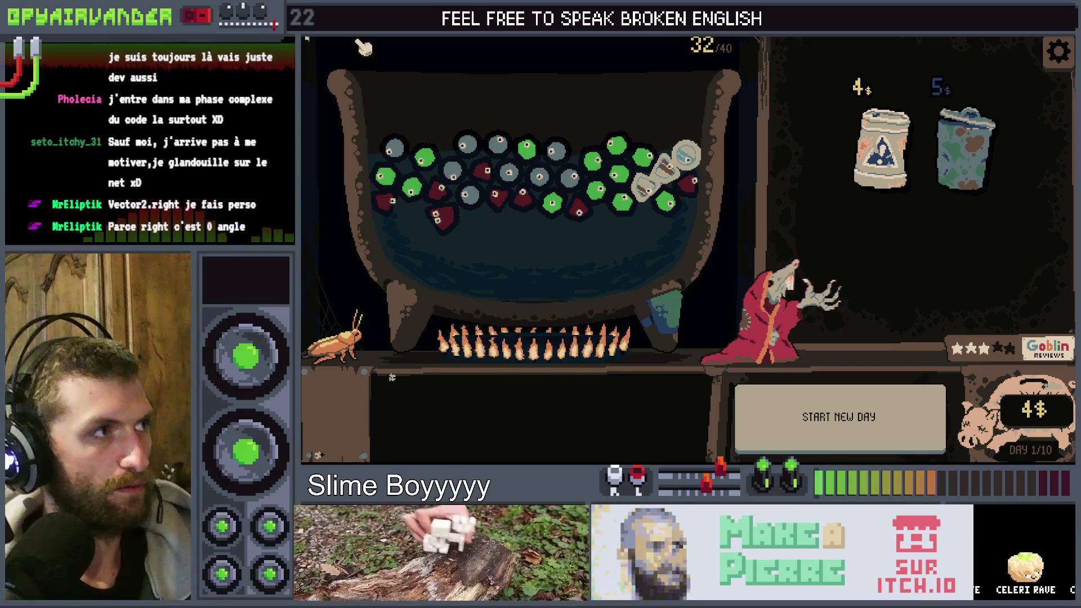
pyautogui.press('m')
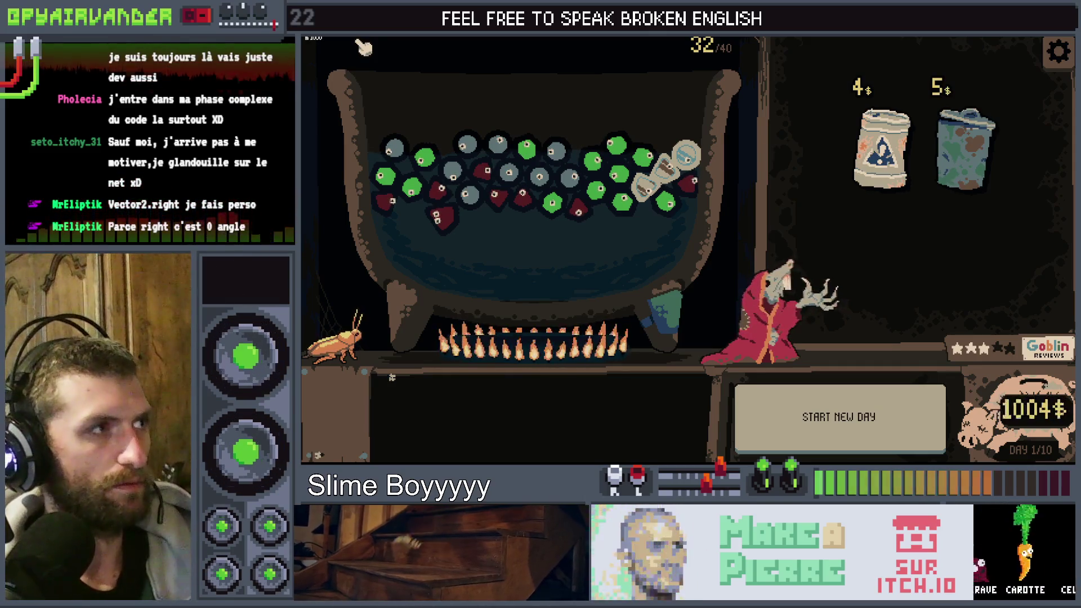
pyautogui.click(964, 149)
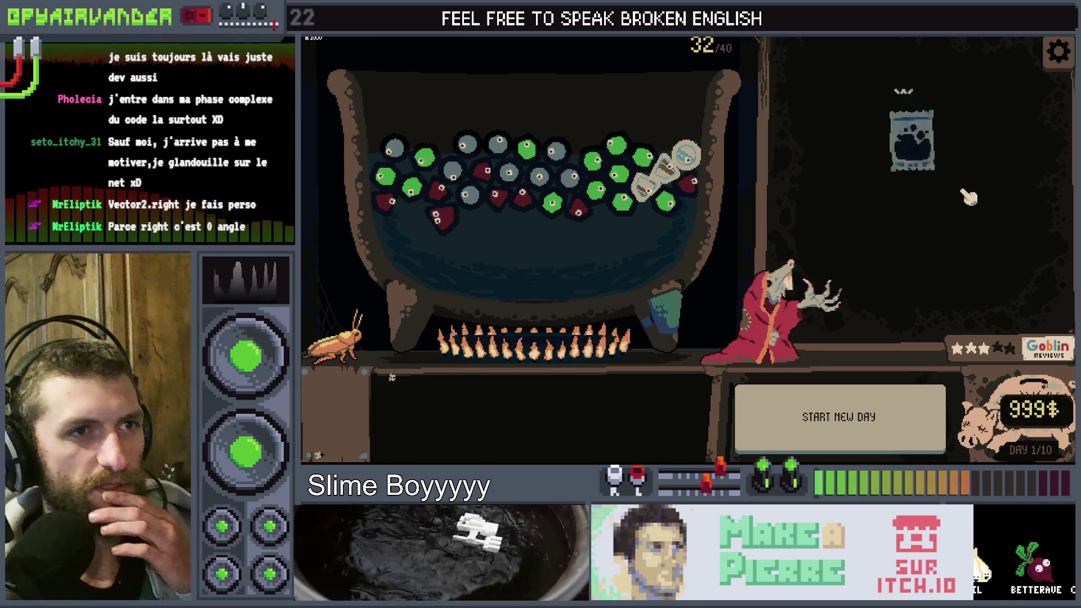
# - Stop the running game and open small_fly.gd to see the fly's velocity and impulse code
pyautogui.press('F8')
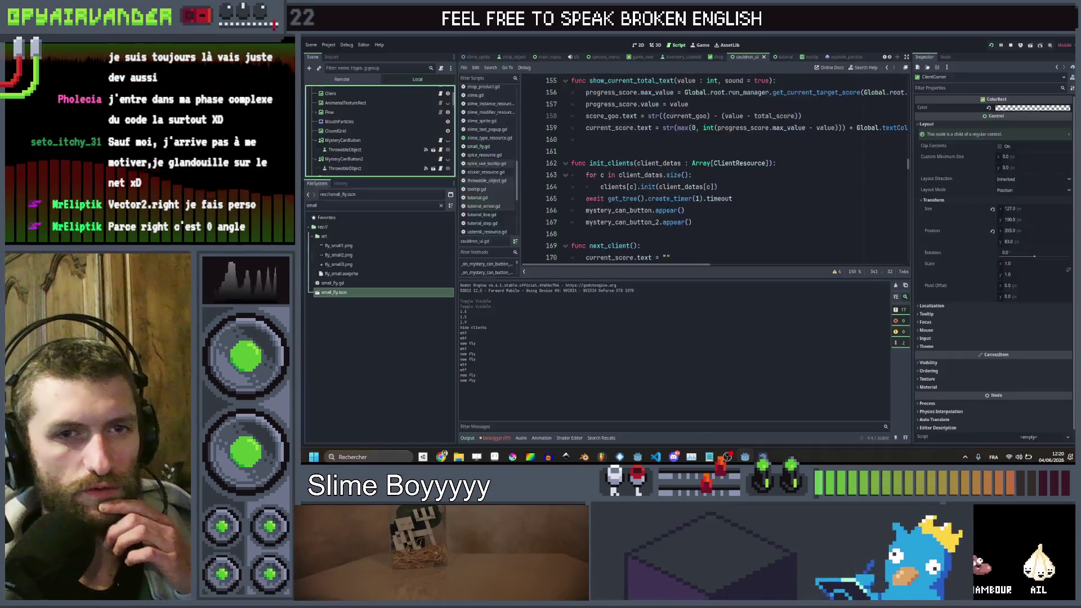
pyautogui.scroll(3, 715, 169)
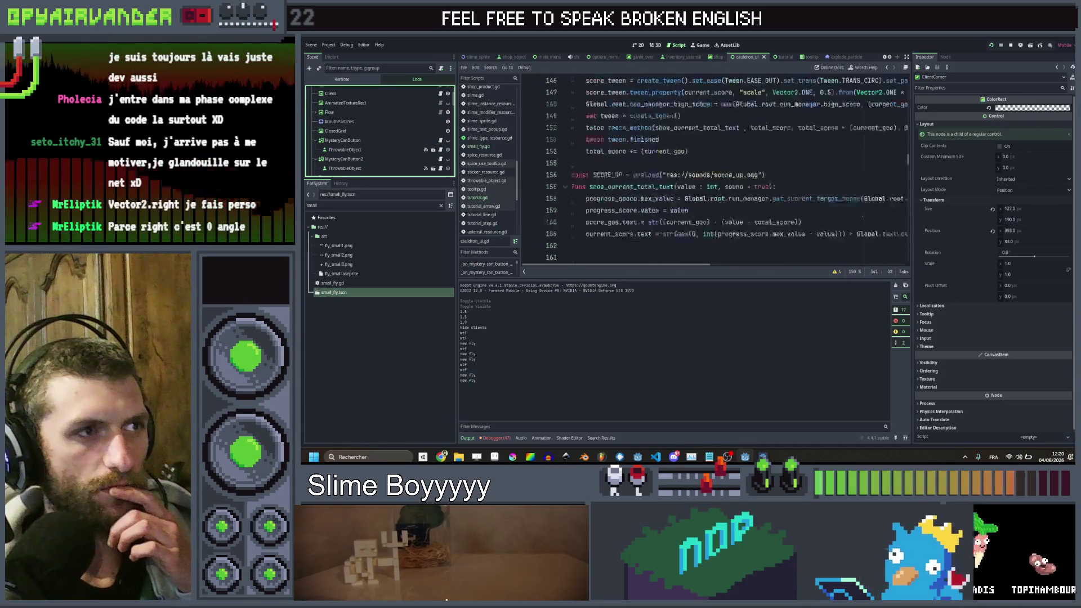
pyautogui.scroll(3, 766, 153)
pyautogui.scroll(-3, 765, 153)
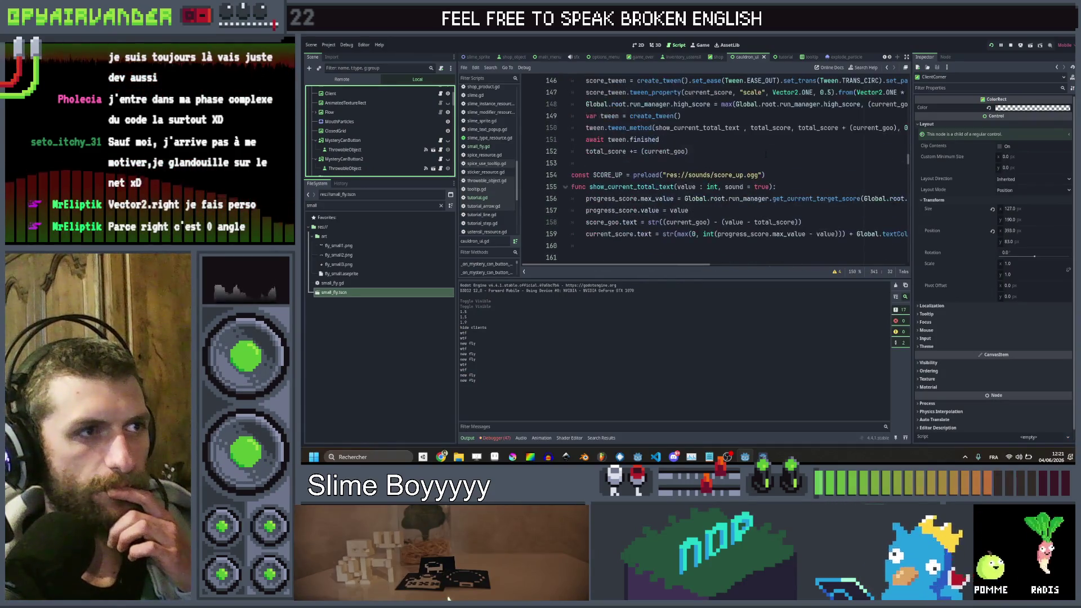
pyautogui.scroll(9, 766, 153)
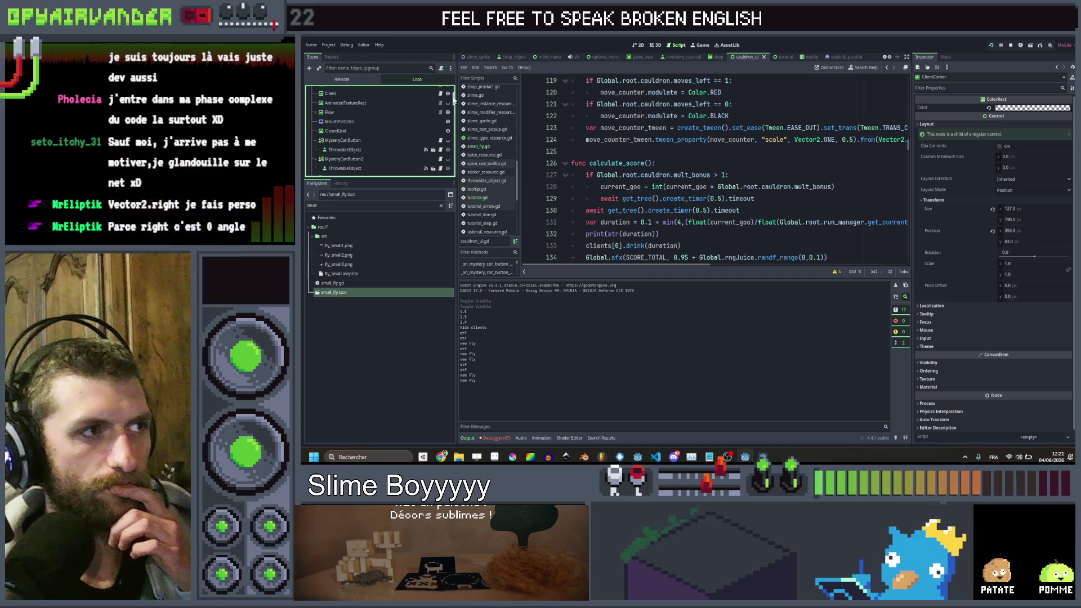
pyautogui.click(477, 146)
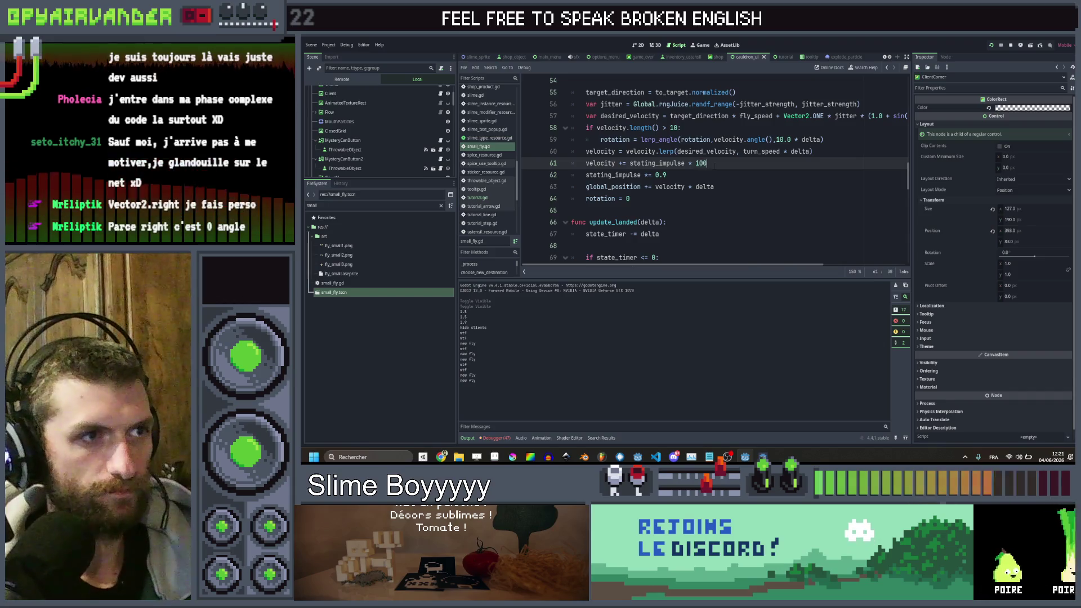
# - Save the fly script, buy a trash item in a test run (992$), then stop the game
pyautogui.hotkey('ctrl', 's')
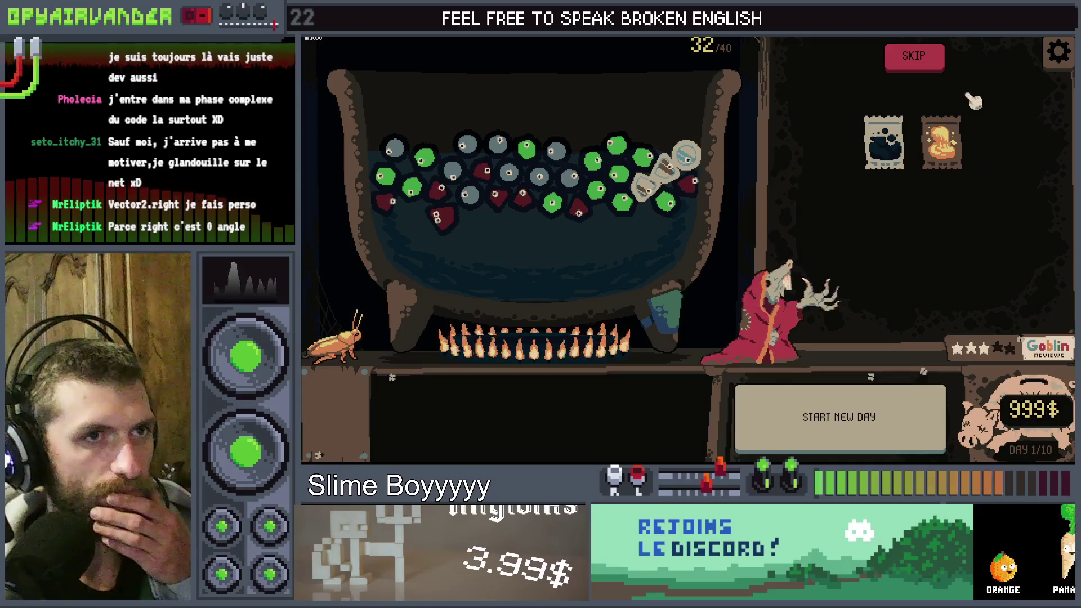
pyautogui.click(957, 141)
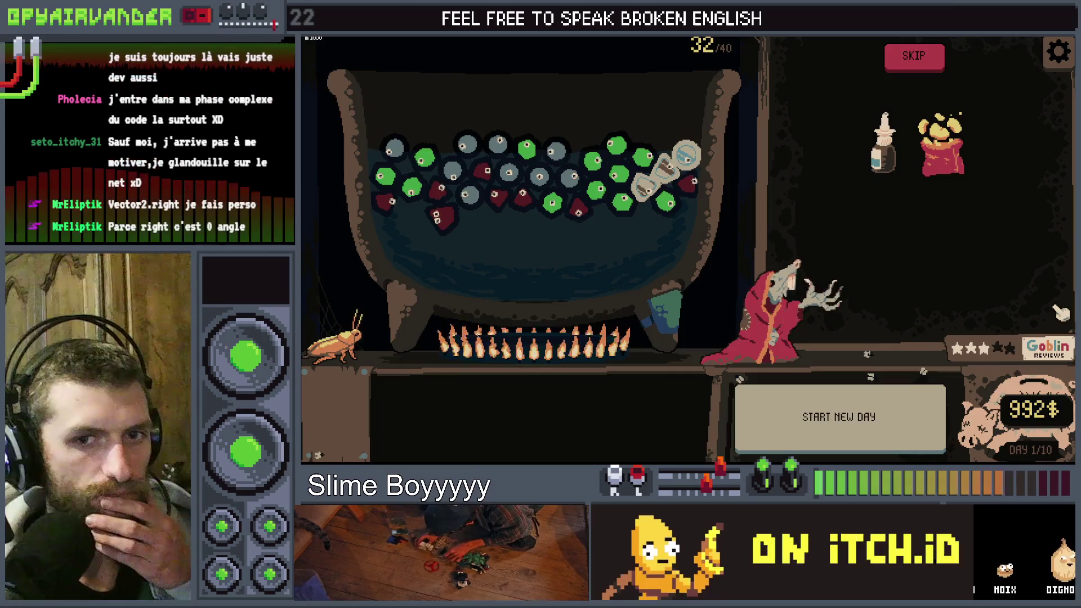
pyautogui.press('F8')
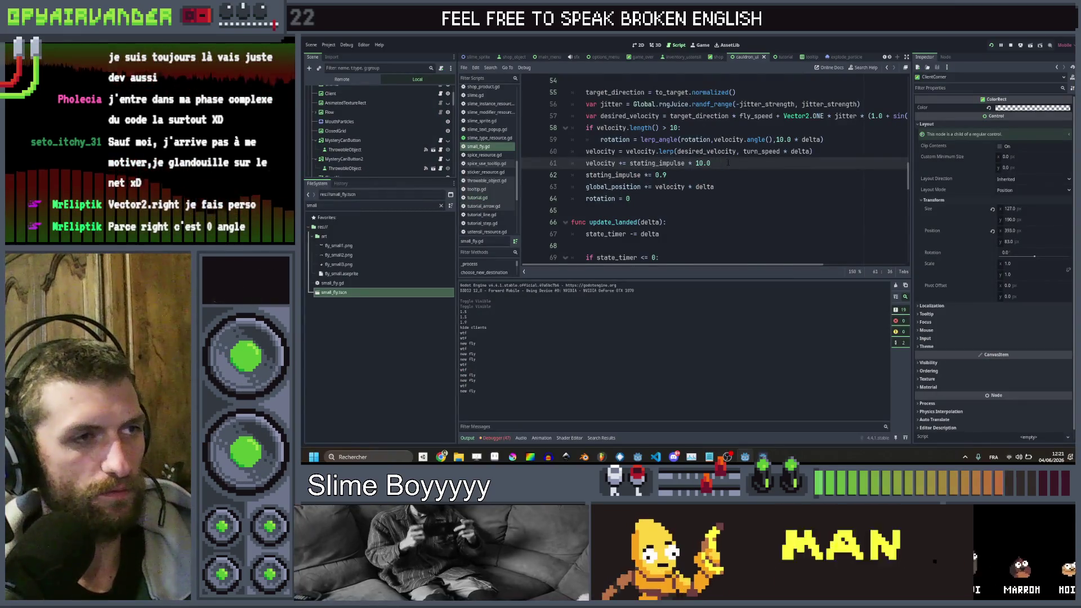
# - Change the impulse multiplier on line 61 to 50.0
pyautogui.press('BackSpace')
pyautogui.write('1')
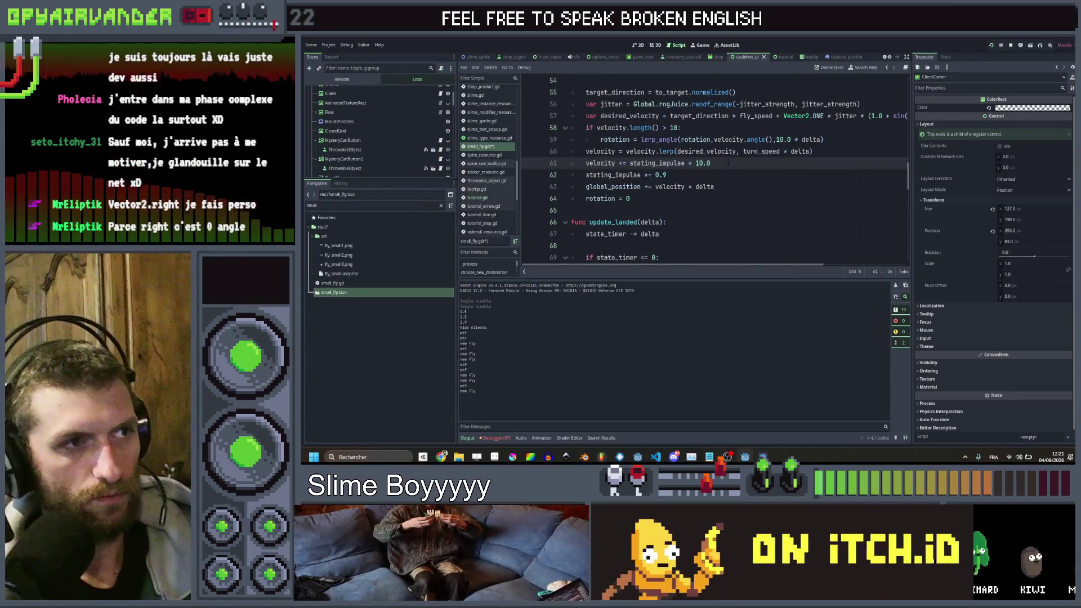
pyautogui.write('0')
pyautogui.press('End')
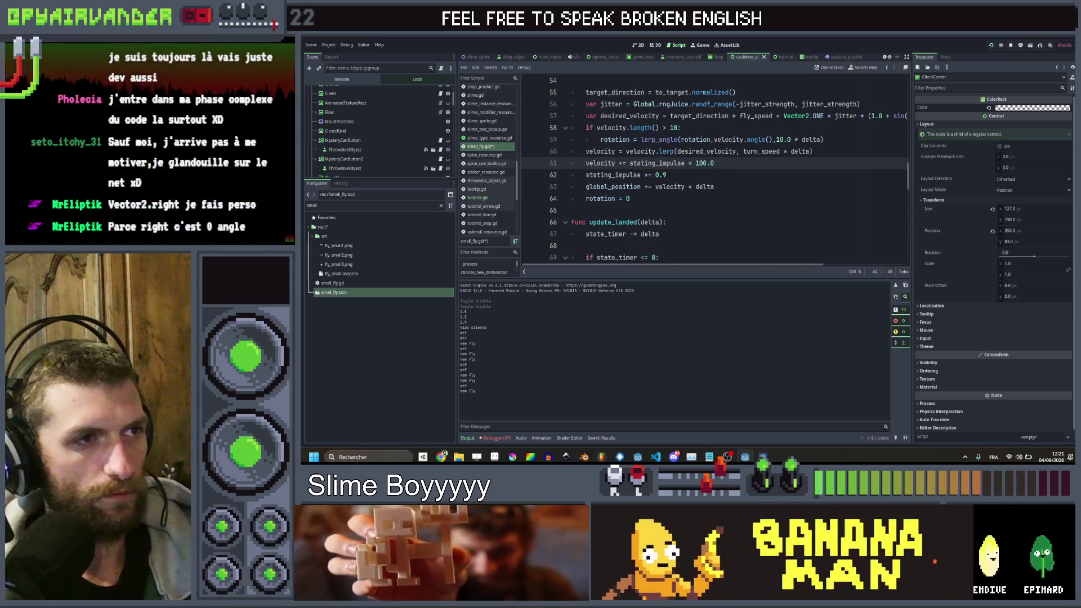
pyautogui.press('BackSpace')
pyautogui.press('BackSpace')
pyautogui.press('BackSpace')
pyautogui.write('5')
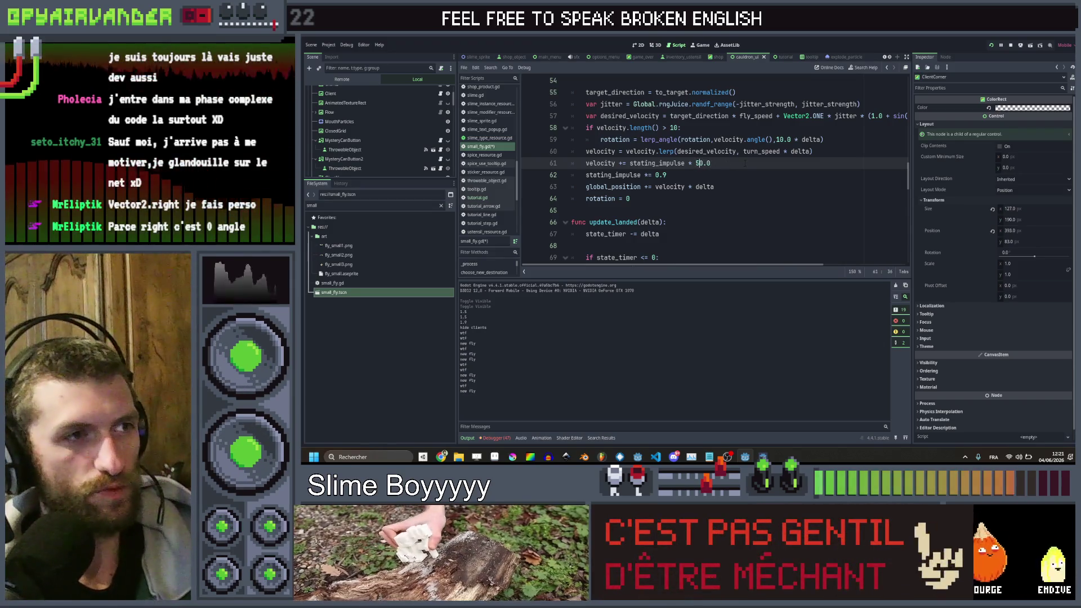
pyautogui.click(744, 163)
# - On line 33, replace Vector2.ONE with Vector2.UP and randf_range(0,5) with randf_range(-1,1)
pyautogui.scroll(10, 727, 180)
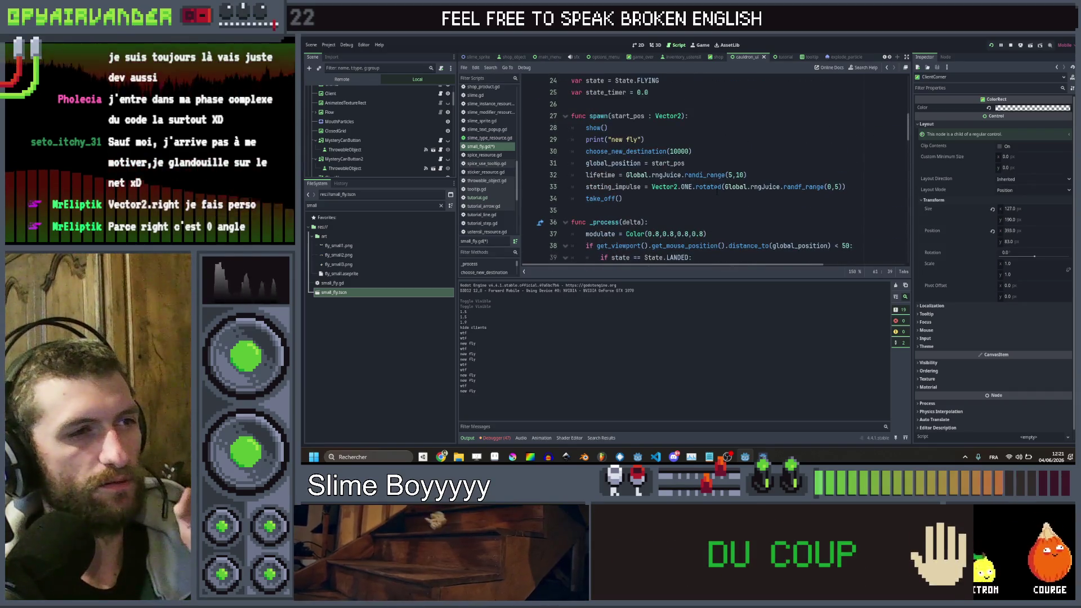
pyautogui.scroll(5, 721, 182)
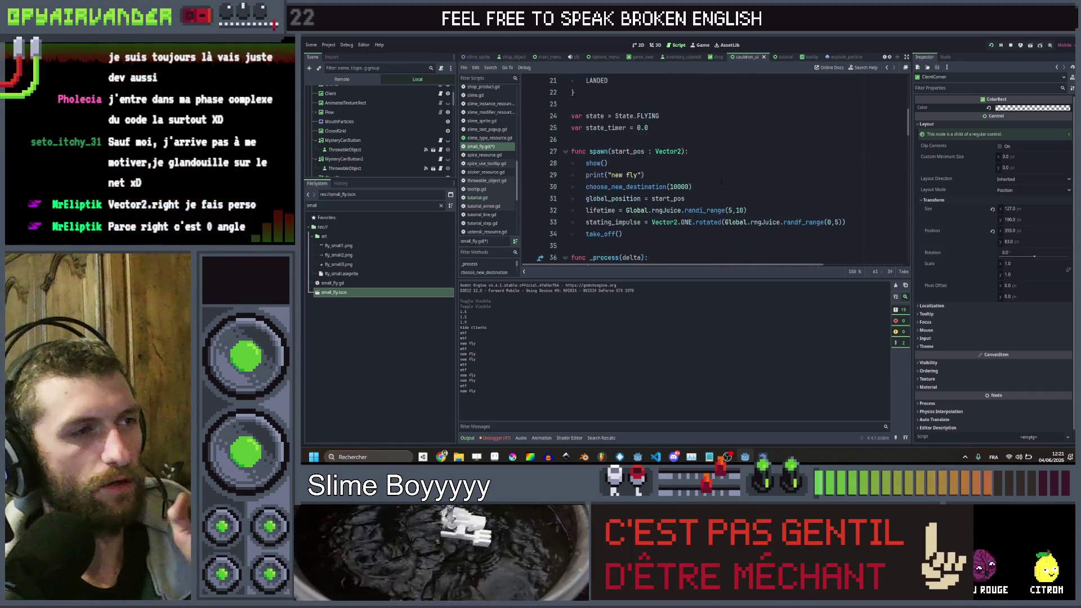
pyautogui.scroll(-9, 721, 181)
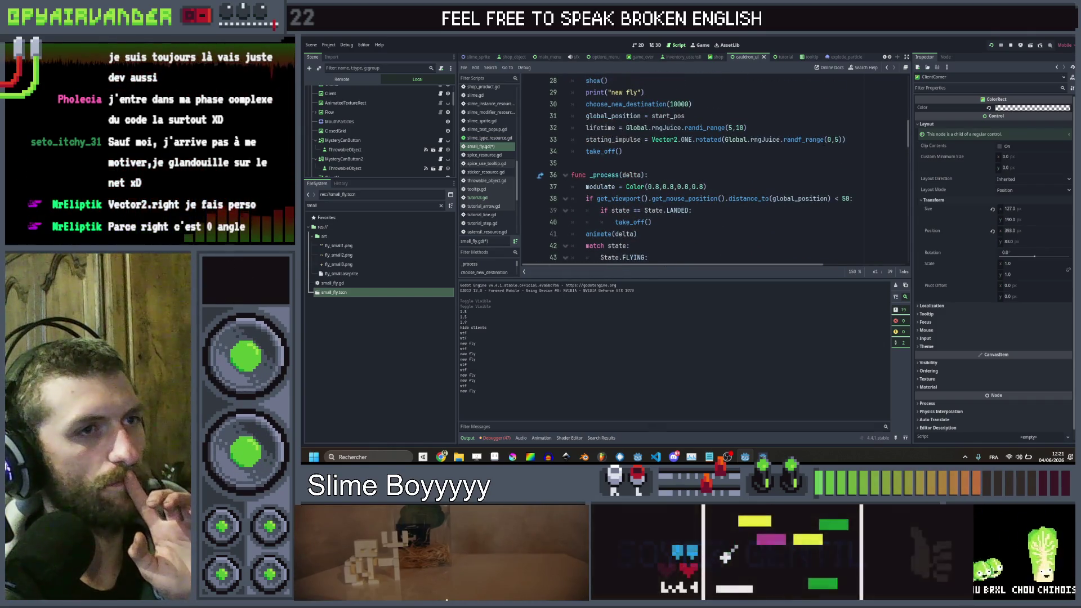
pyautogui.doubleClick(688, 139)
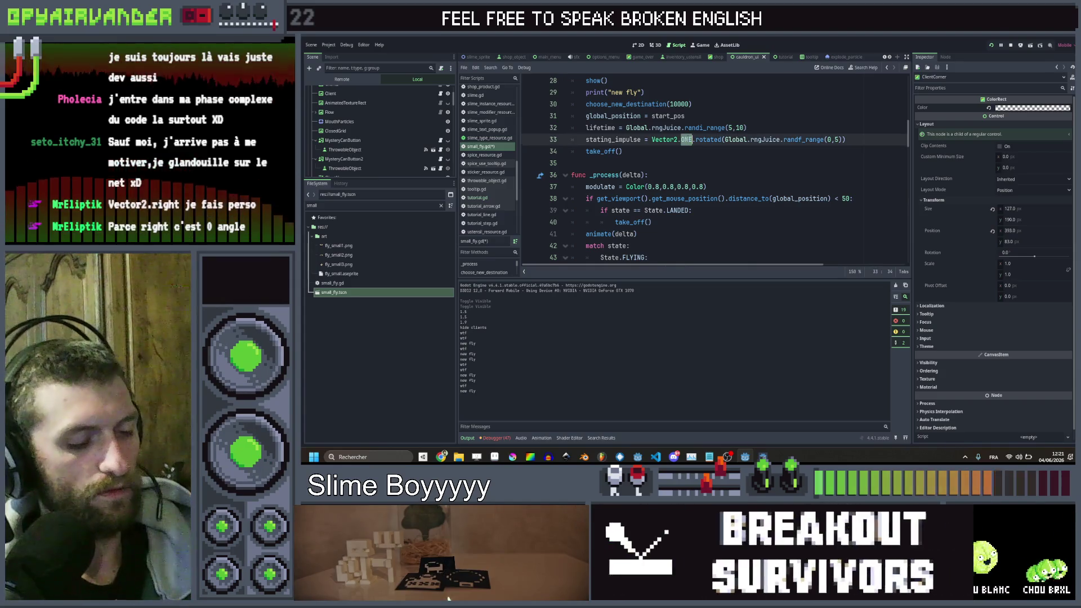
pyautogui.write('UP')
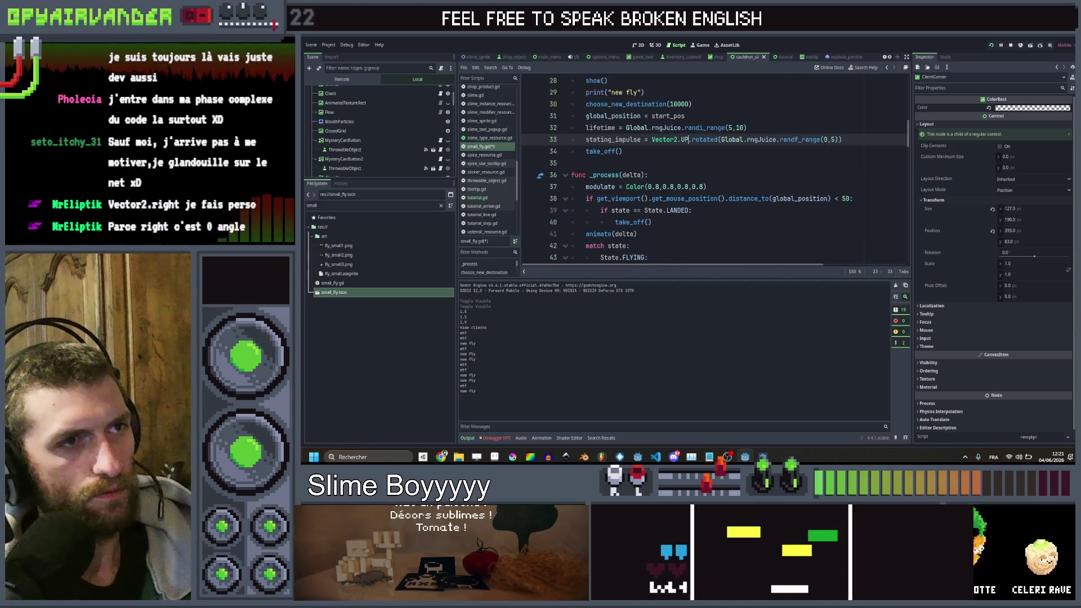
pyautogui.click(825, 140)
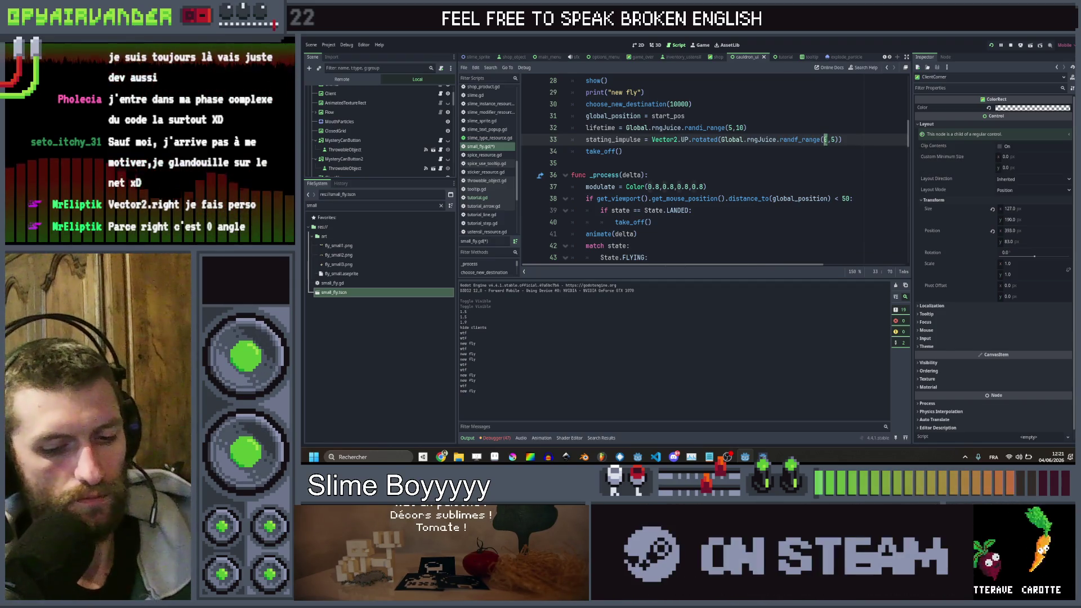
pyautogui.moveTo(825, 139); pyautogui.dragTo(853, 139)
pyautogui.write('-1,1))')
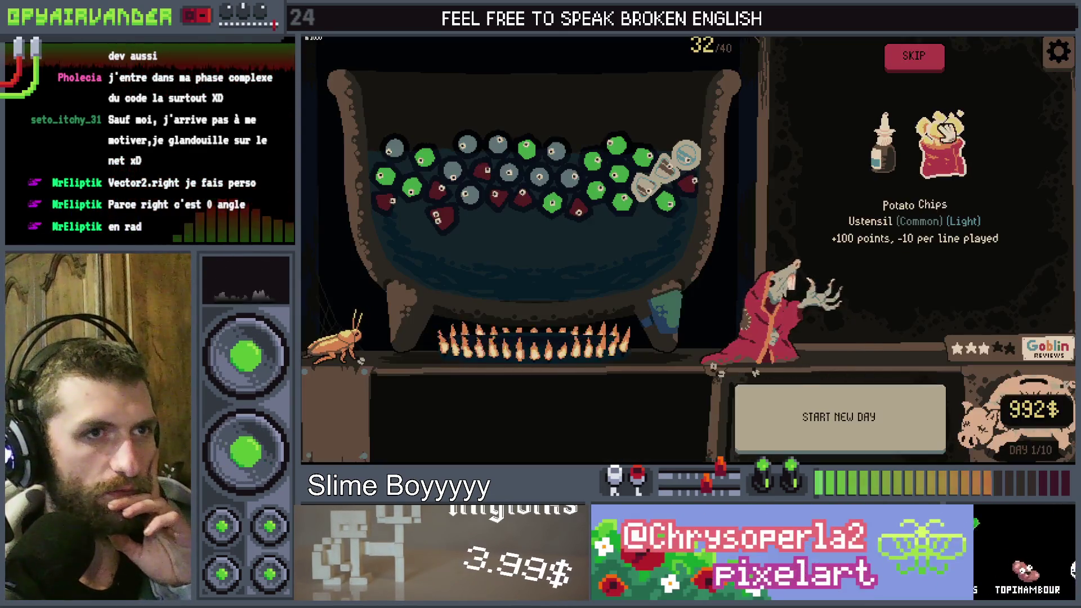
pyautogui.click(945, 135)
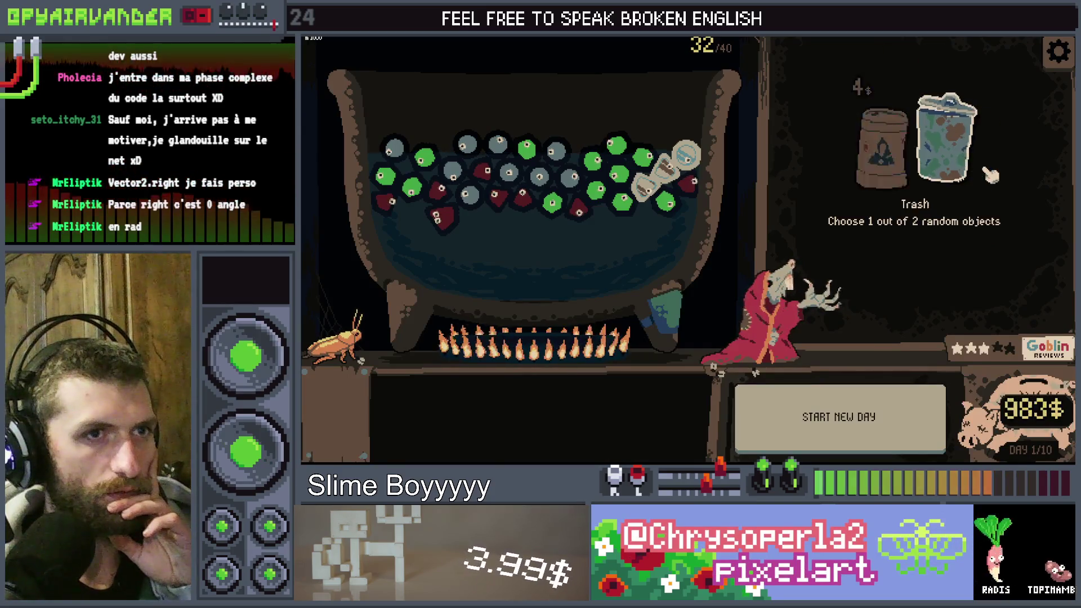
pyautogui.click(964, 148)
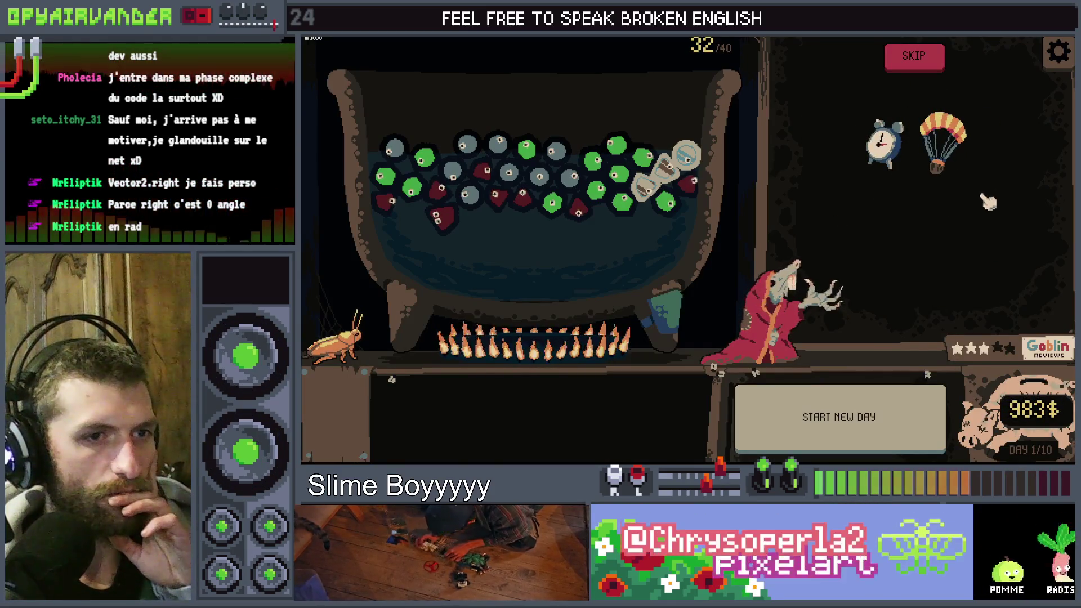
pyautogui.click(914, 55)
pyautogui.click(957, 133)
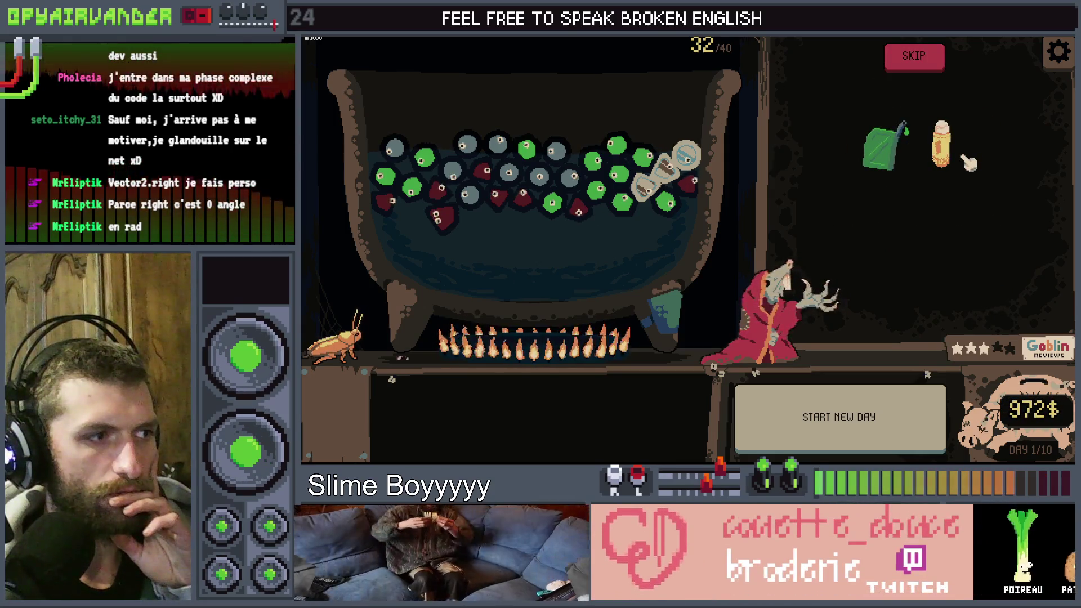
pyautogui.click(931, 57)
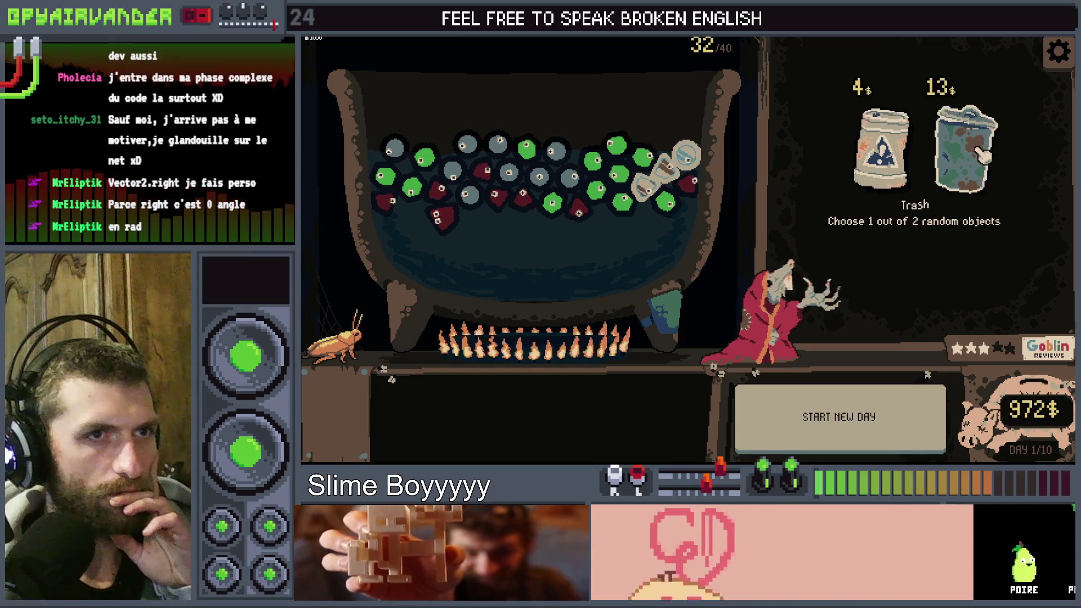
pyautogui.click(951, 140)
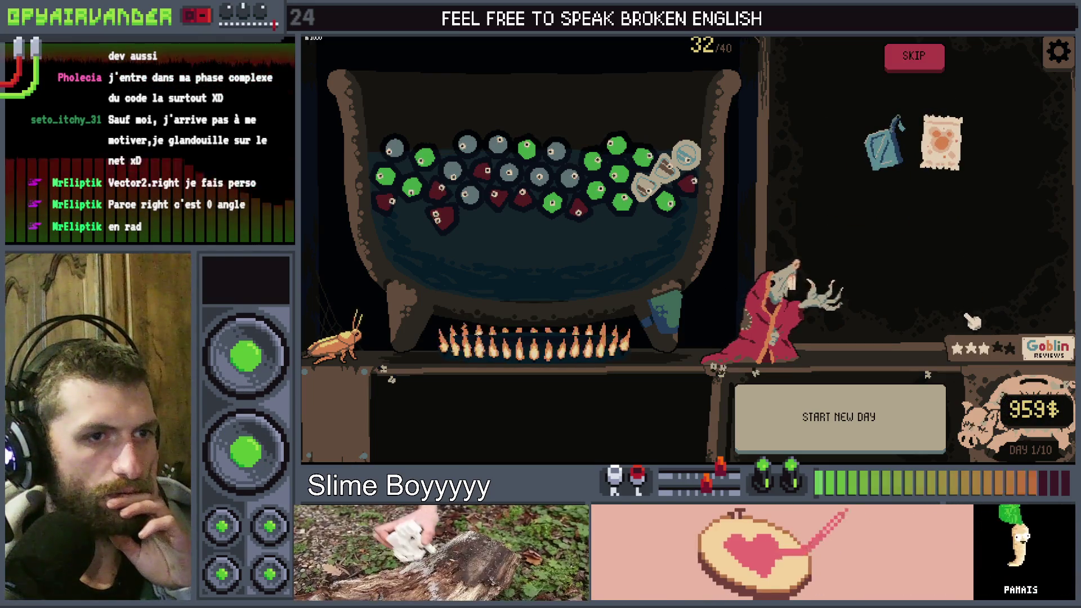
pyautogui.click(912, 56)
pyautogui.click(967, 151)
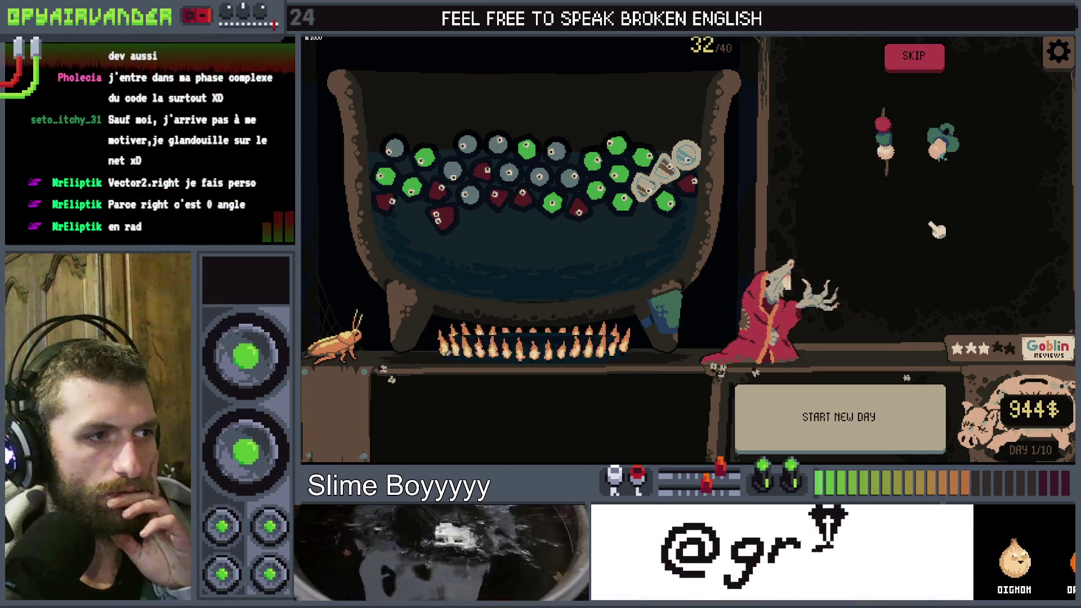
pyautogui.press('F8')
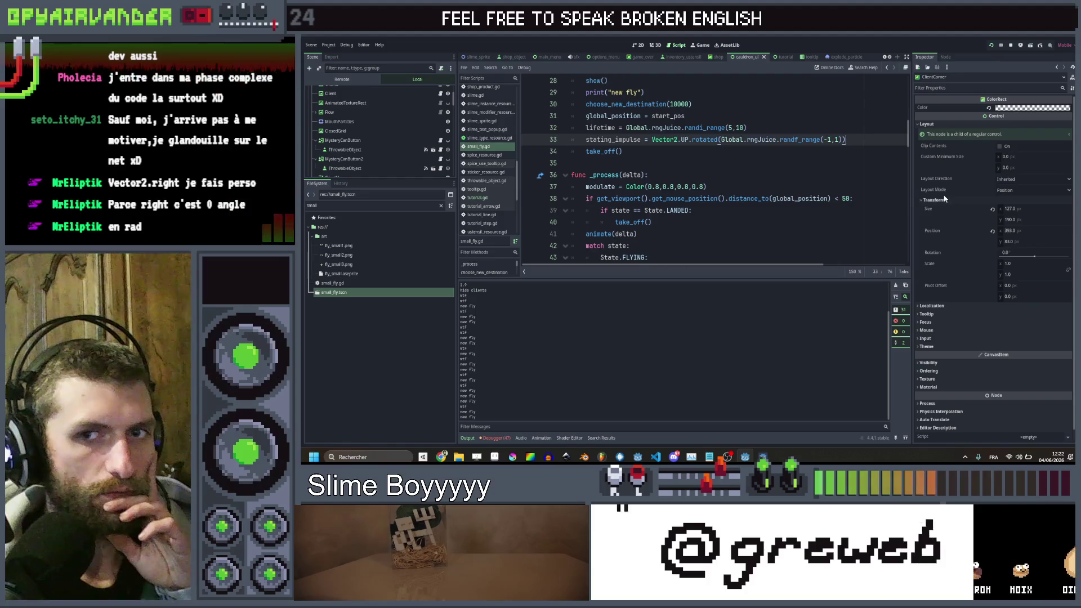
# - Raise the line 61 multiplier to 500.0, save, and test it by buying a shop trash item
pyautogui.scroll(-9, 794, 166)
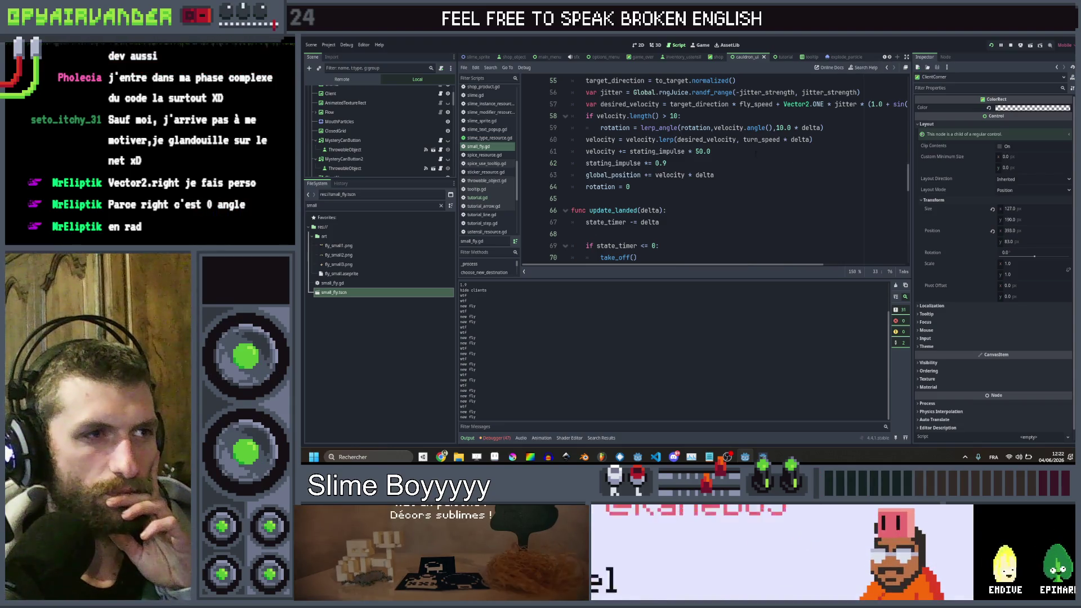
pyautogui.click(702, 151)
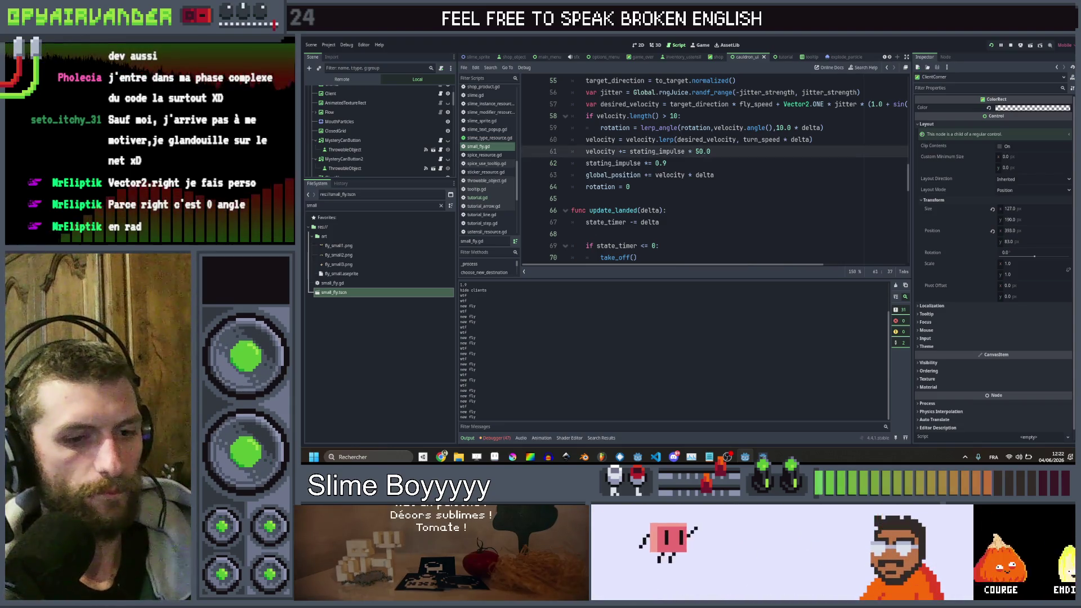
pyautogui.write('0')
pyautogui.press('End')
pyautogui.hotkey('ctrl', 's')
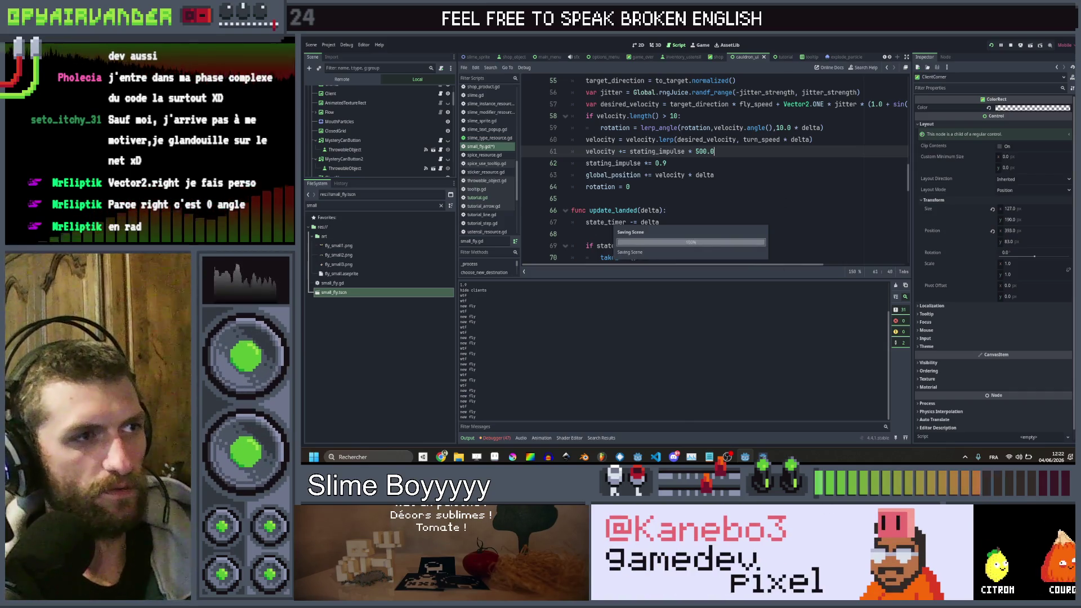
pyautogui.press('F5')
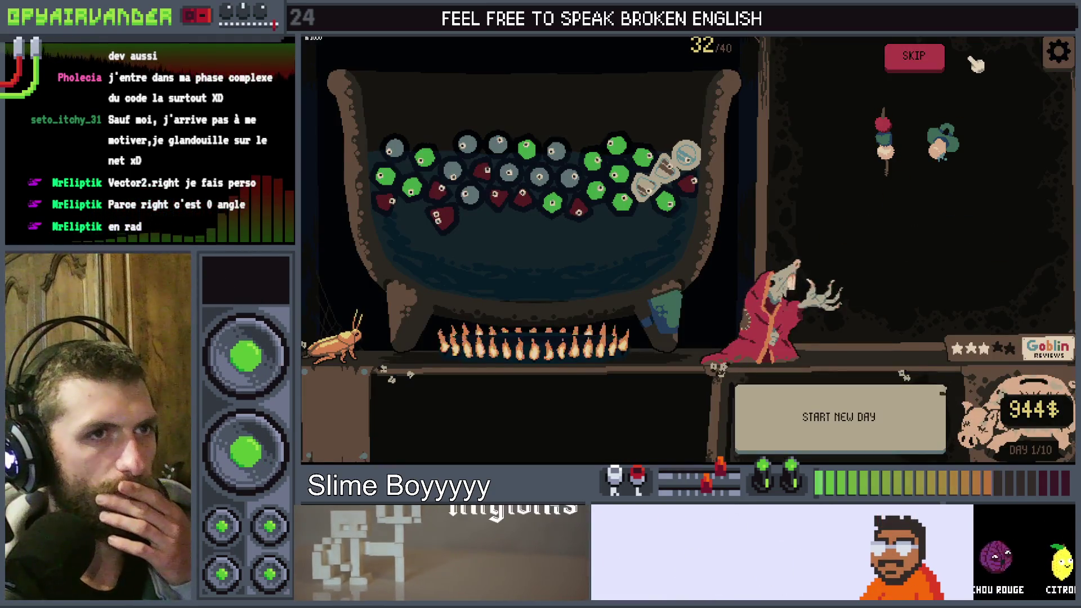
pyautogui.click(926, 59)
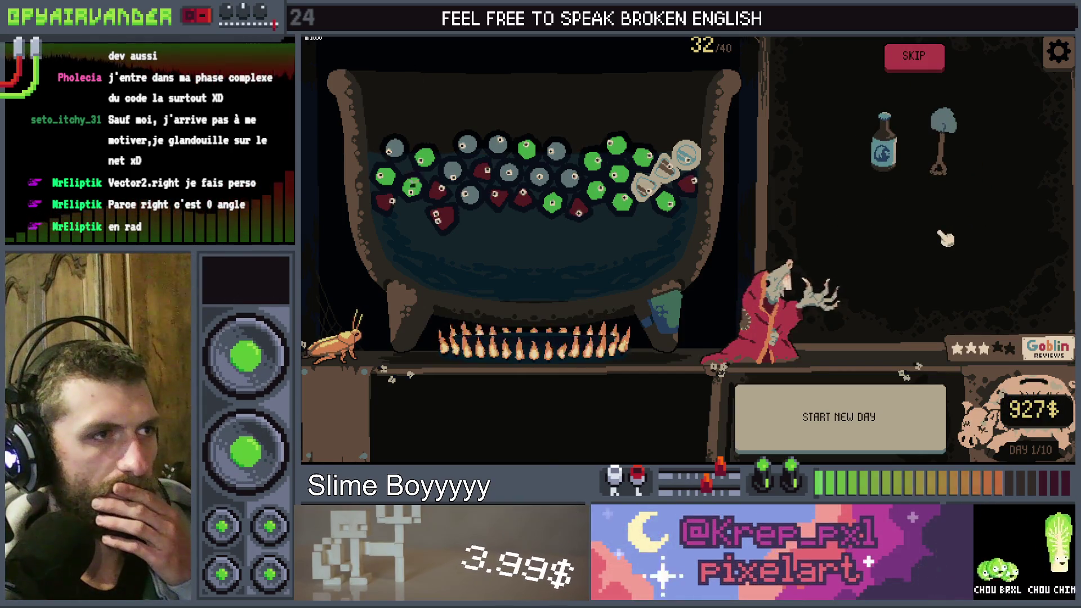
pyautogui.press('F8')
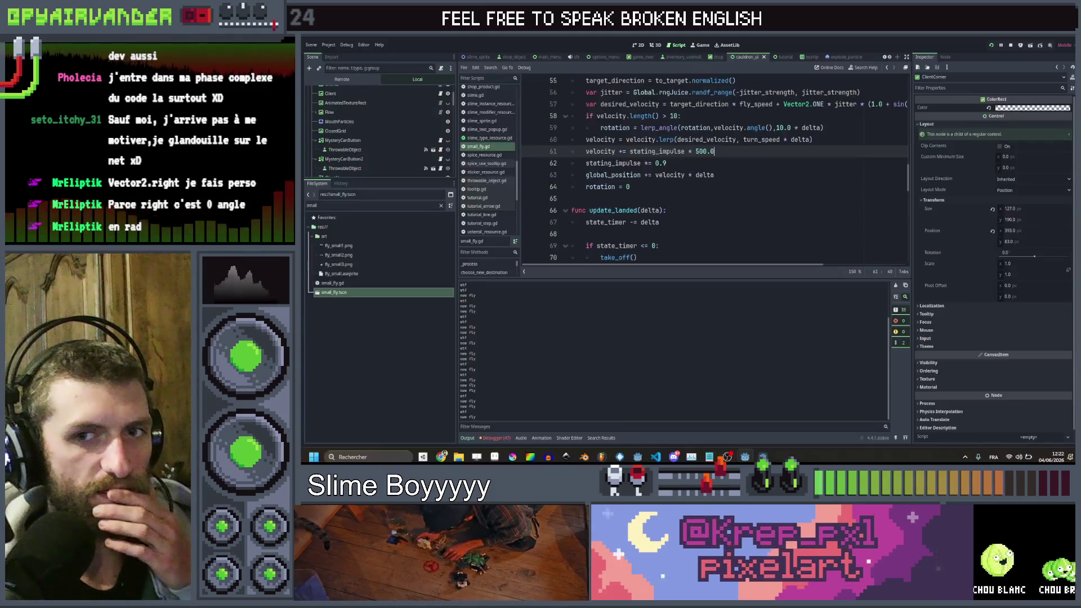
# - Trim the line 61 multiplier and retest, buying the 19$ trash item
pyautogui.click(700, 151)
pyautogui.press('BackSpace')
pyautogui.write('2')
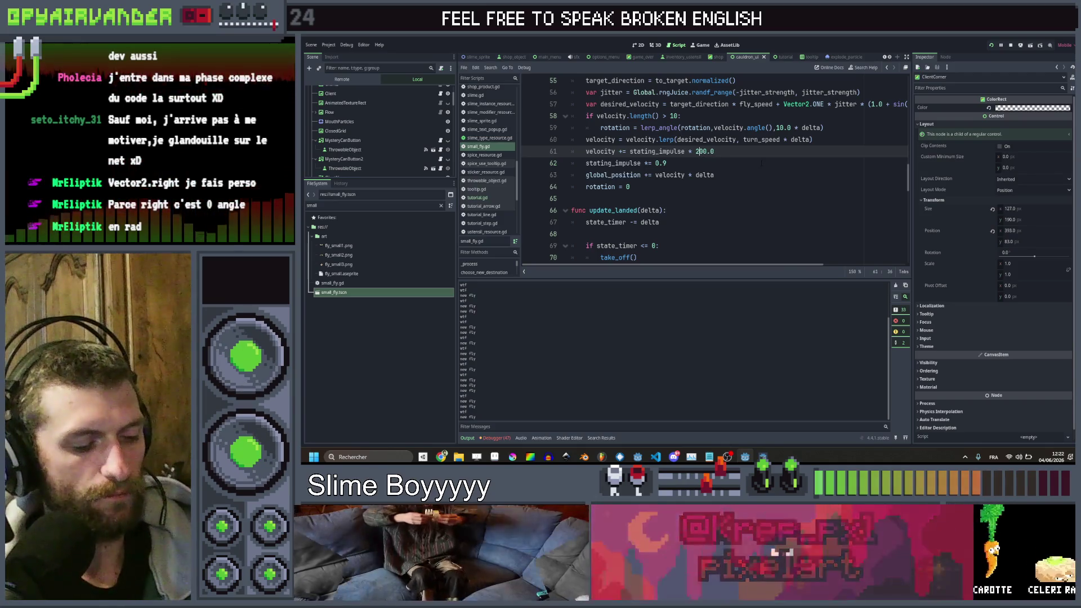
pyautogui.press('F5')
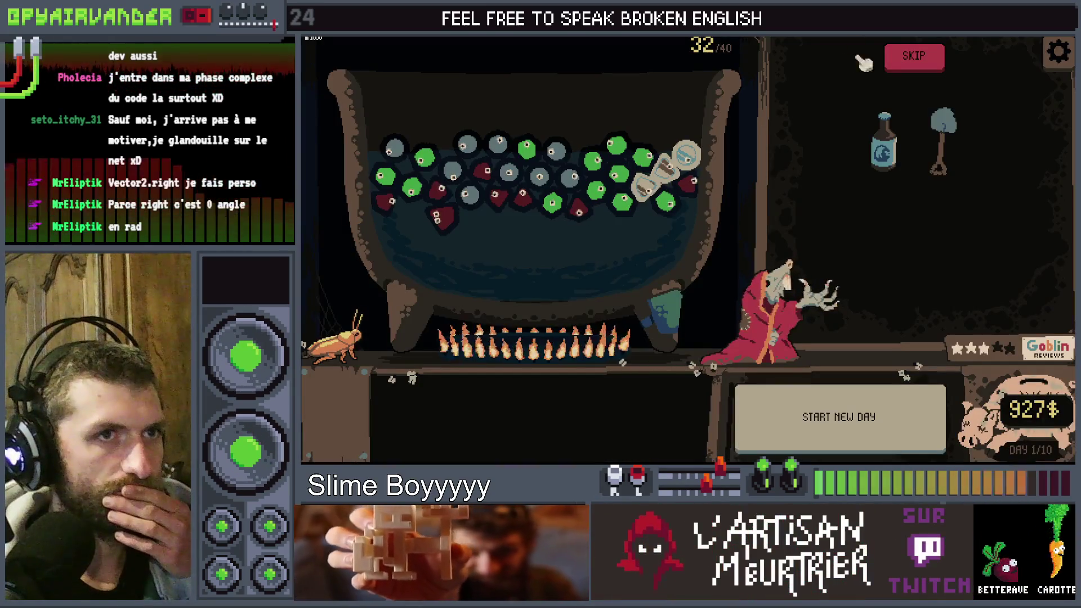
pyautogui.click(917, 56)
pyautogui.click(951, 141)
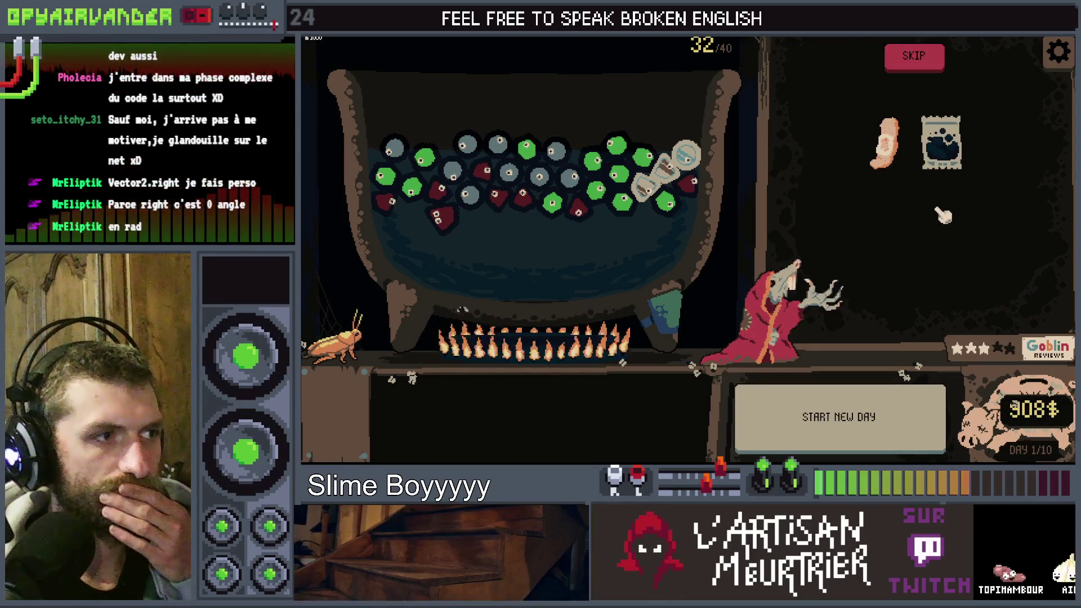
pyautogui.press('F8')
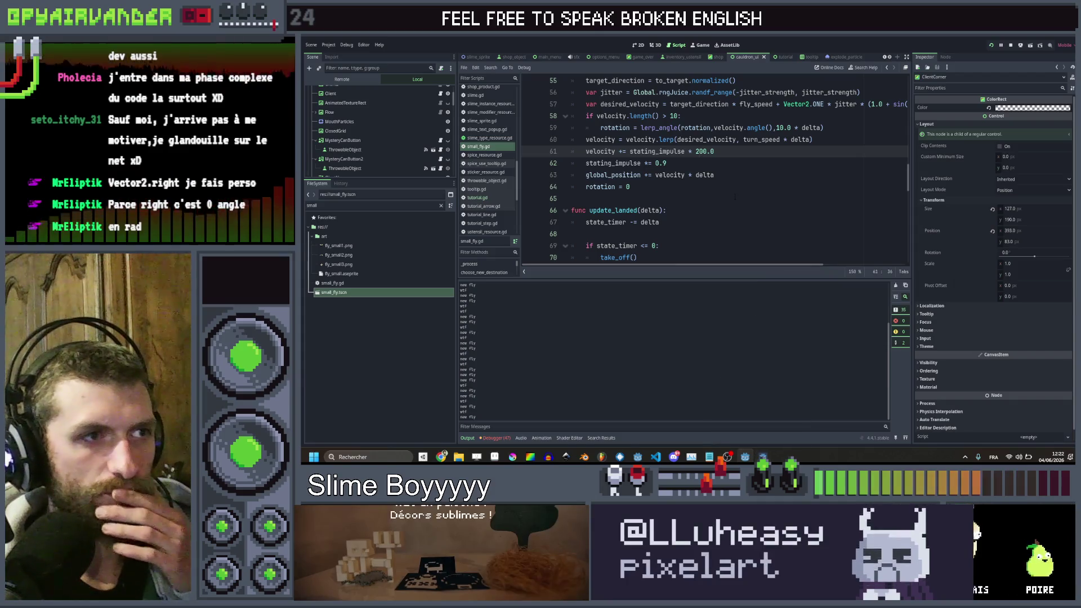
pyautogui.write('1')
# - Save line 61 at 100.0 and test-run it, buying the 21$ and 23$ trash items
pyautogui.click(779, 152)
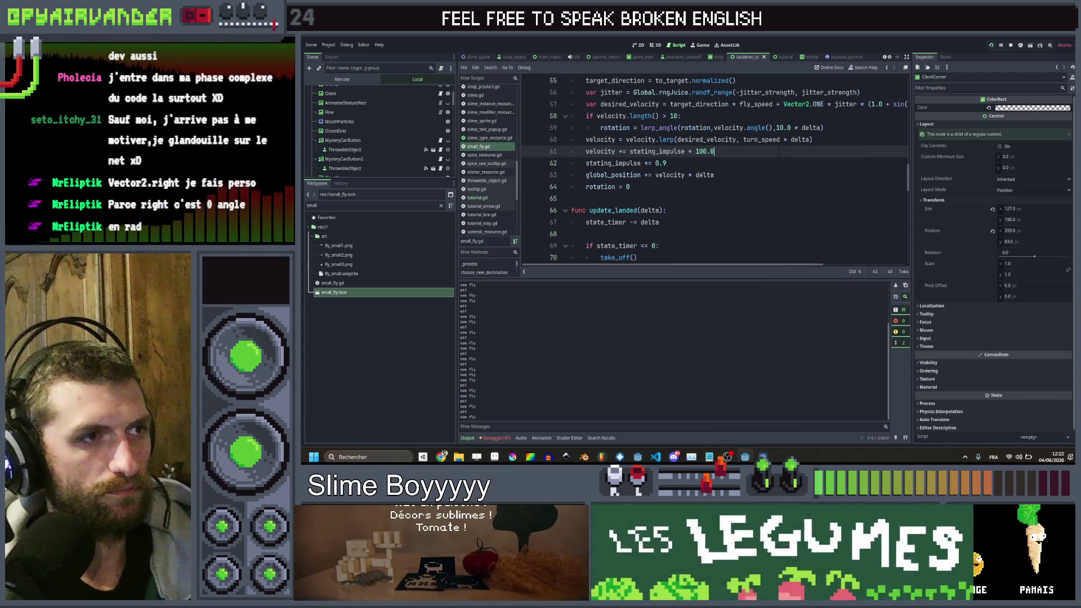
pyautogui.hotkey('ctrl', 's')
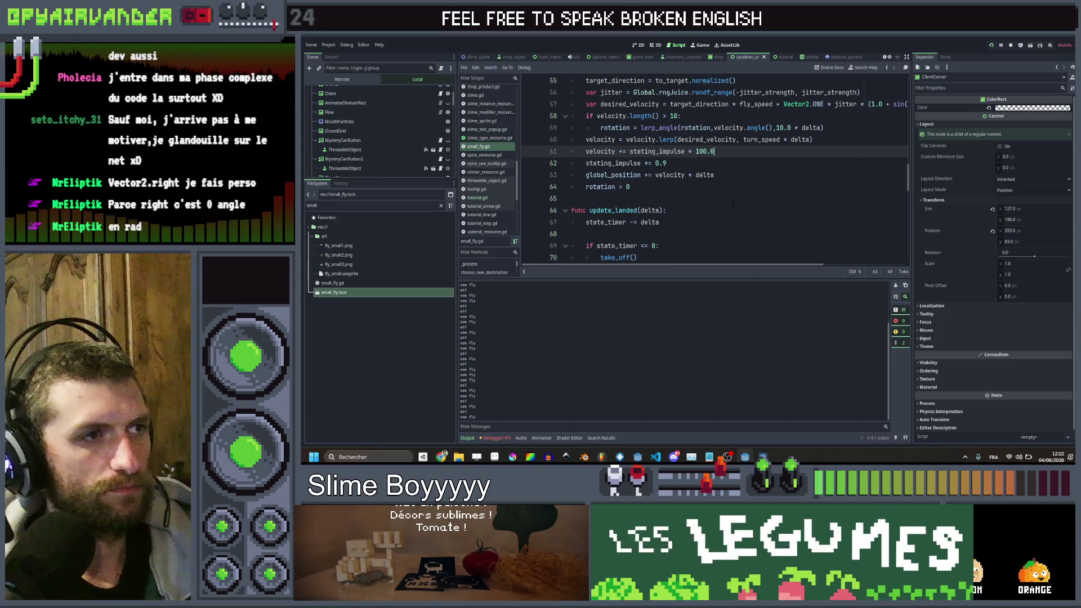
pyautogui.moveTo(763, 457)
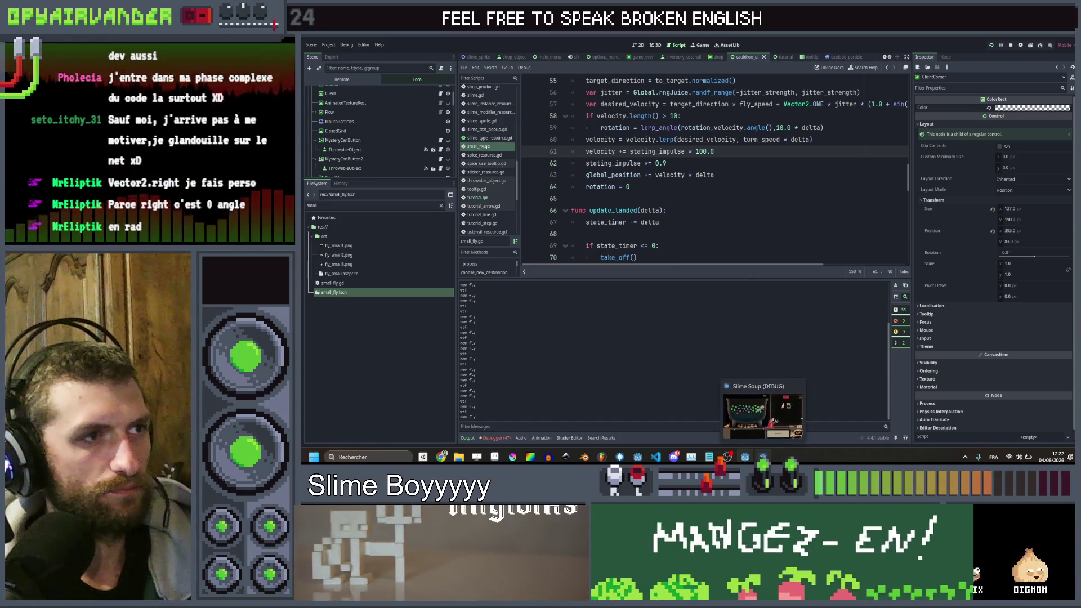
pyautogui.click(763, 457)
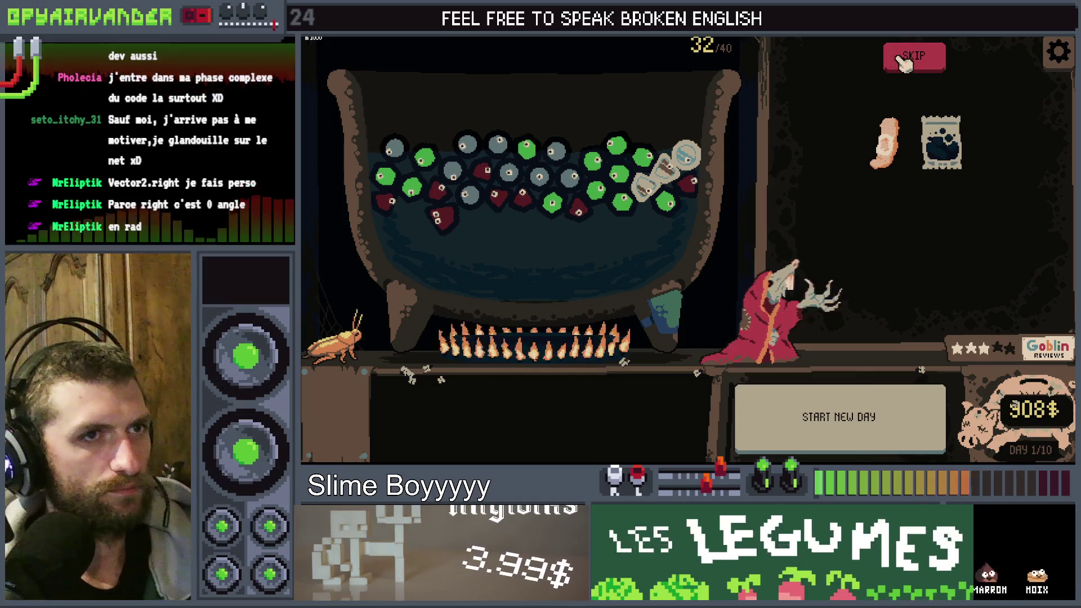
pyautogui.click(962, 156)
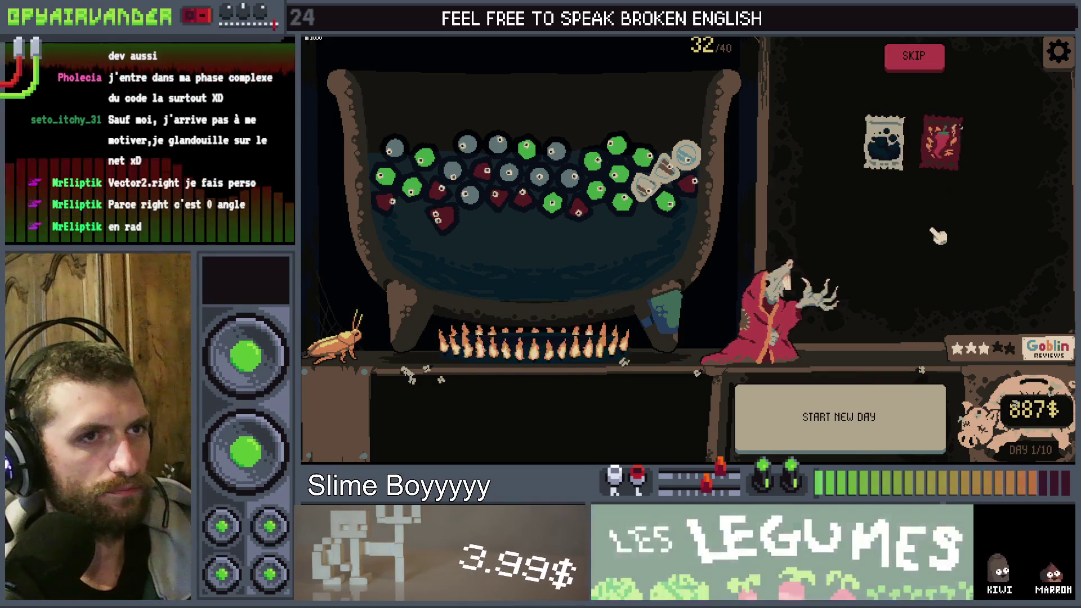
pyautogui.click(922, 60)
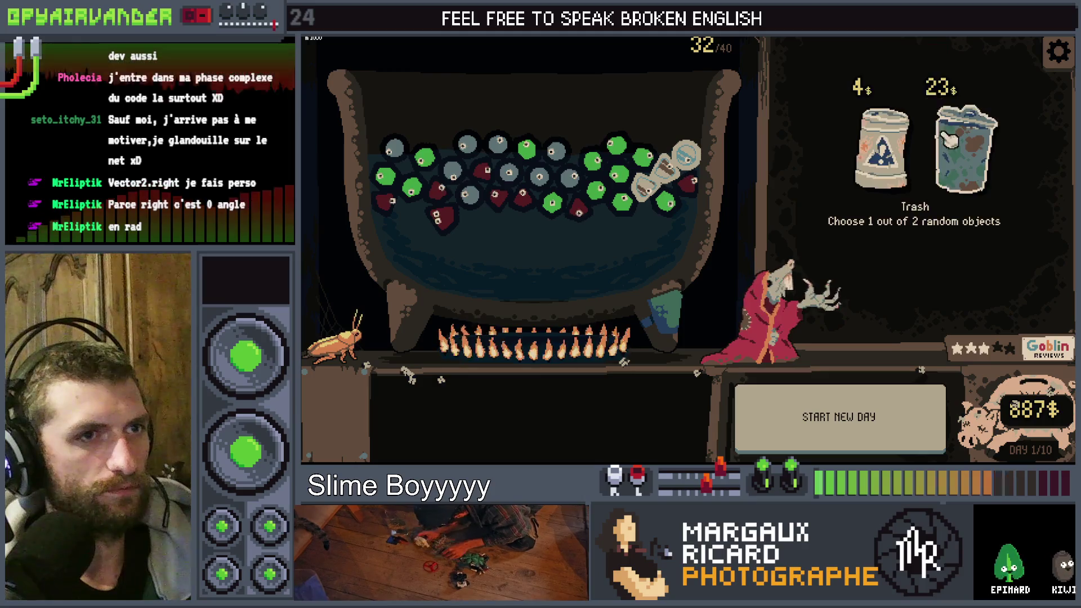
pyautogui.click(964, 147)
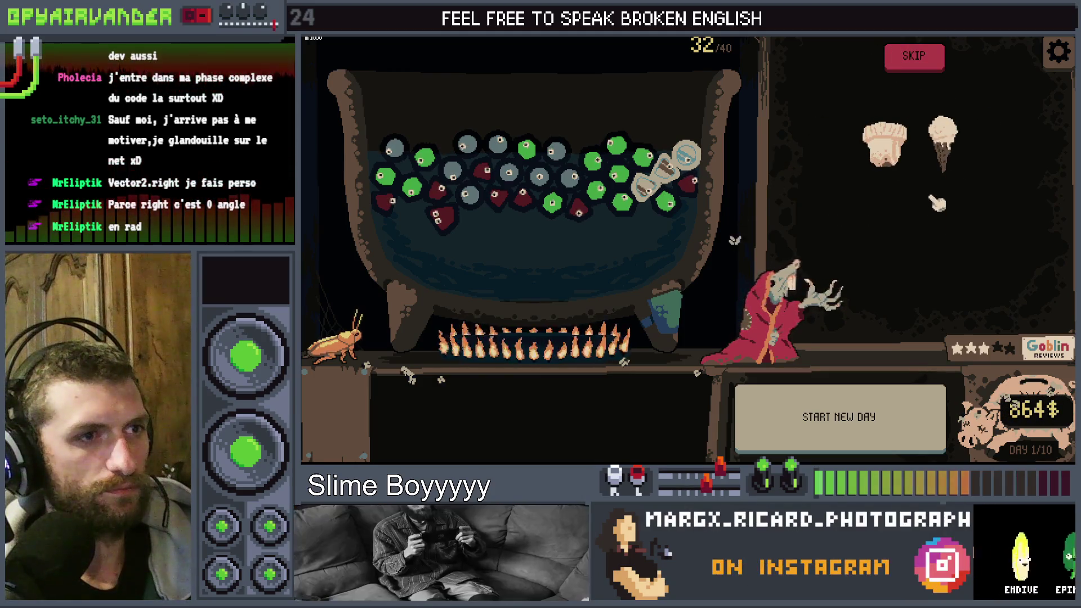
# - Stop the game and add a new line 62 below line 61 starting 'velocity *= 1'
pyautogui.press('F8')
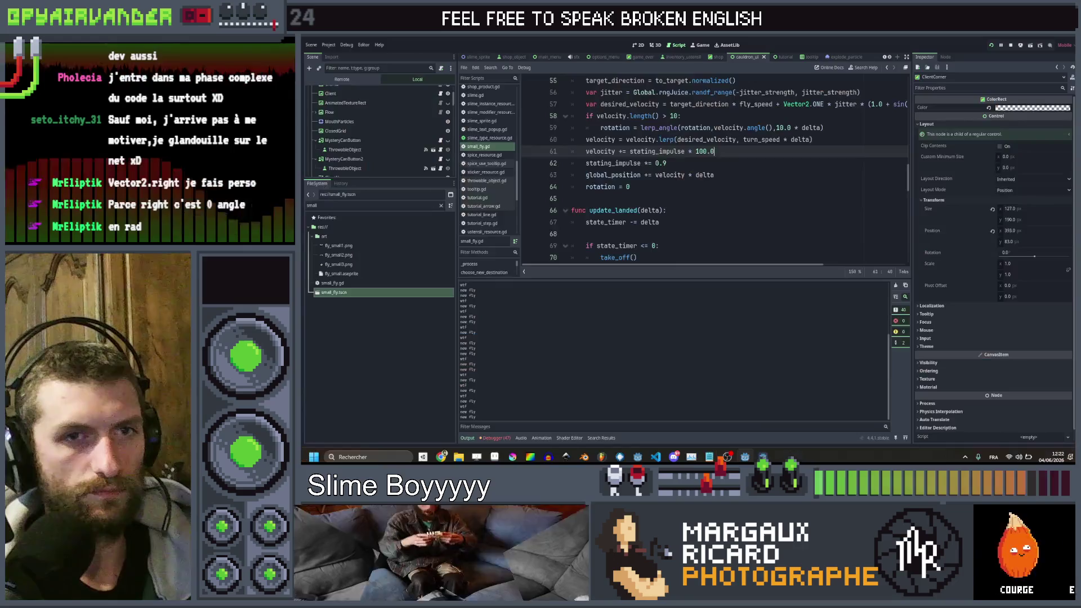
pyautogui.click(666, 162)
pyautogui.scroll(1, 786, 160)
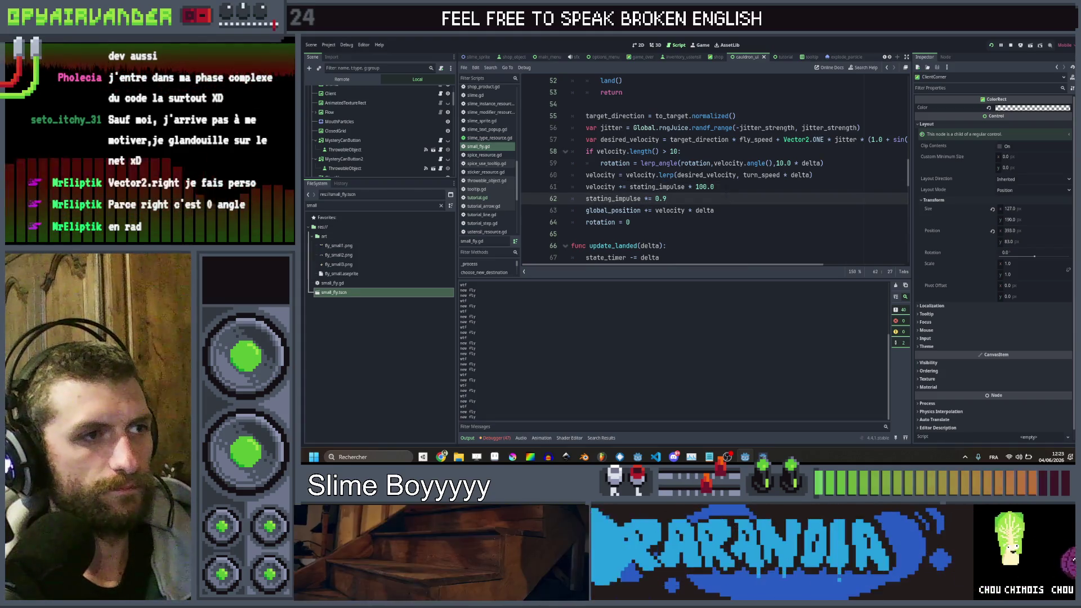
pyautogui.click(726, 187)
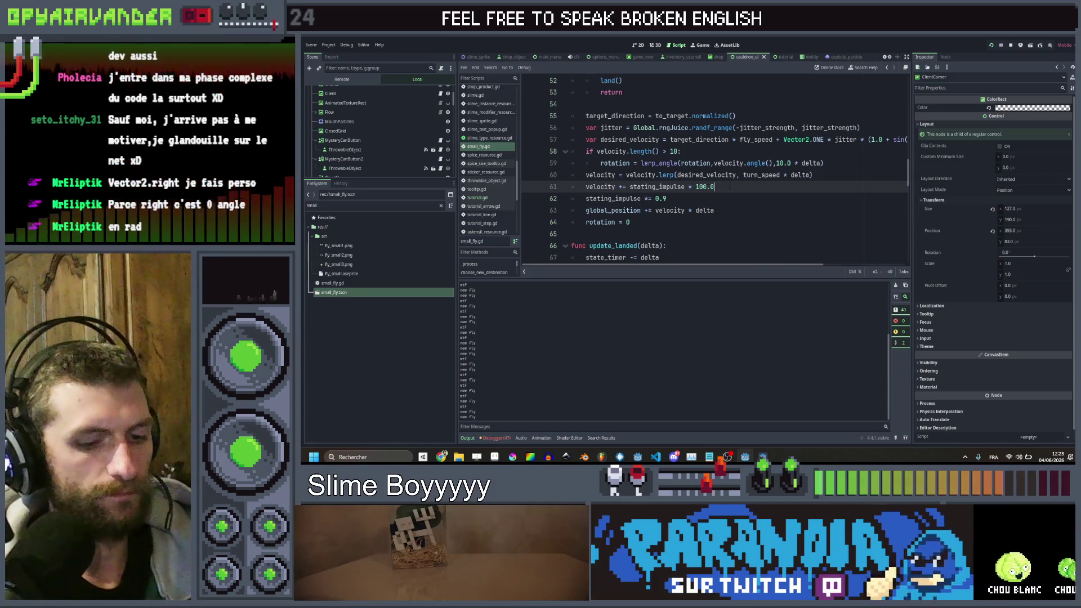
pyautogui.press('Return')
pyautogui.write('velocity ')
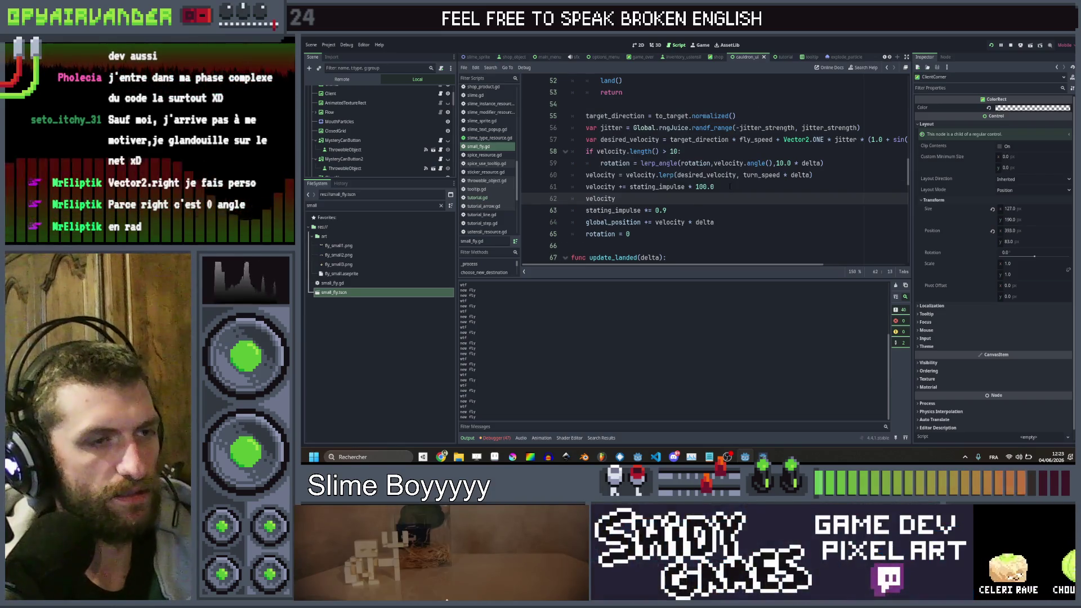
pyautogui.write('*= ')
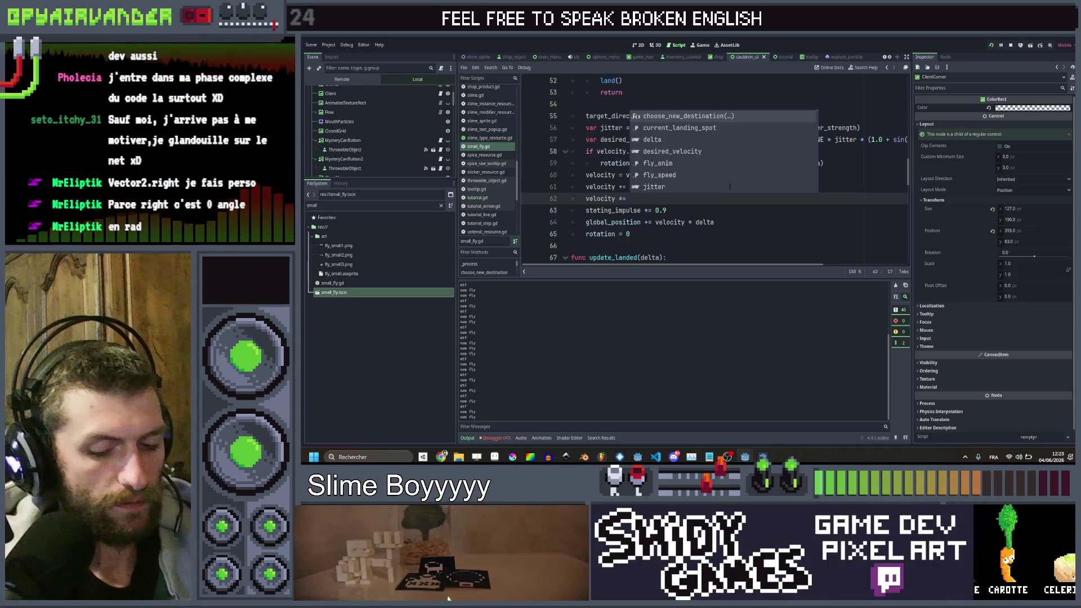
pyautogui.write('1')
pyautogui.press('BackSpace')
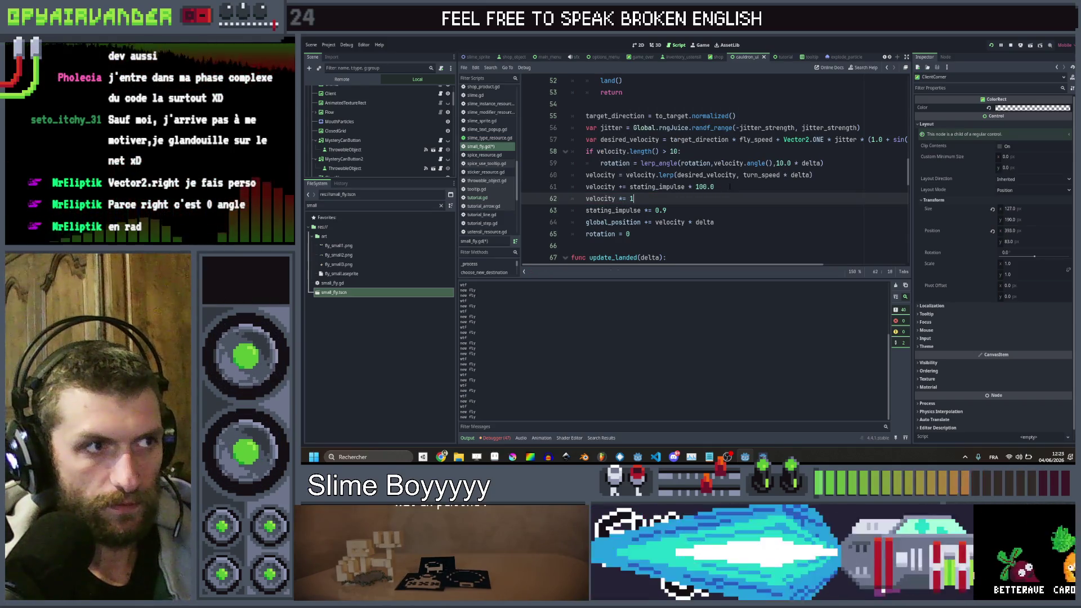
pyautogui.write('.5')
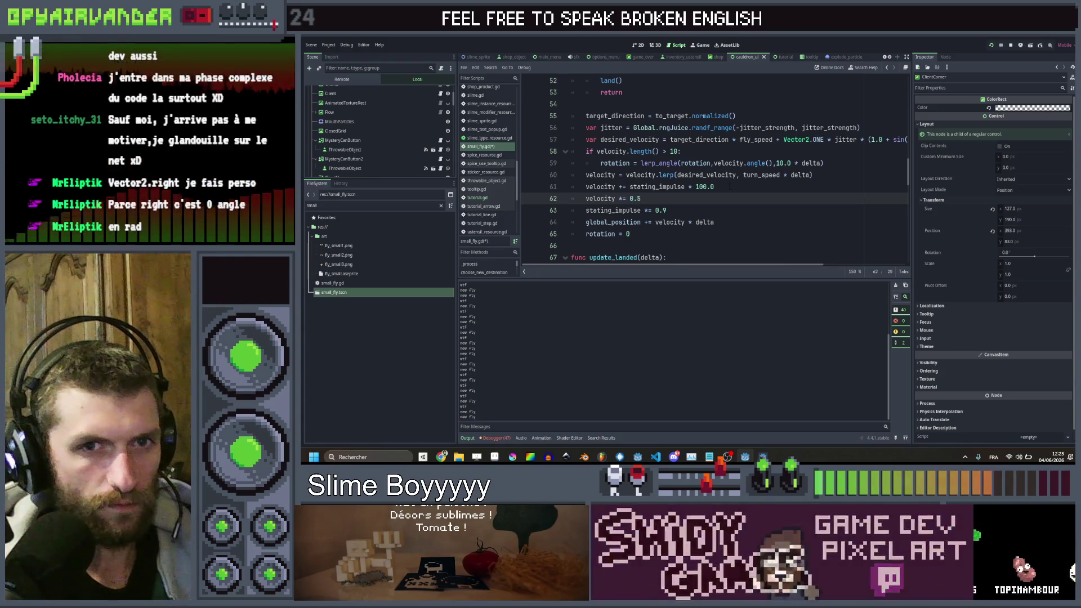
# - Complete line 62 as '1 + sin(Time.get_ticks_msec() * 0.01 + global_position.x) * 0.2', then save and run
pyautogui.press('BackSpace')
pyautogui.press('BackSpace')
pyautogui.write('1 + sin(Ti)')
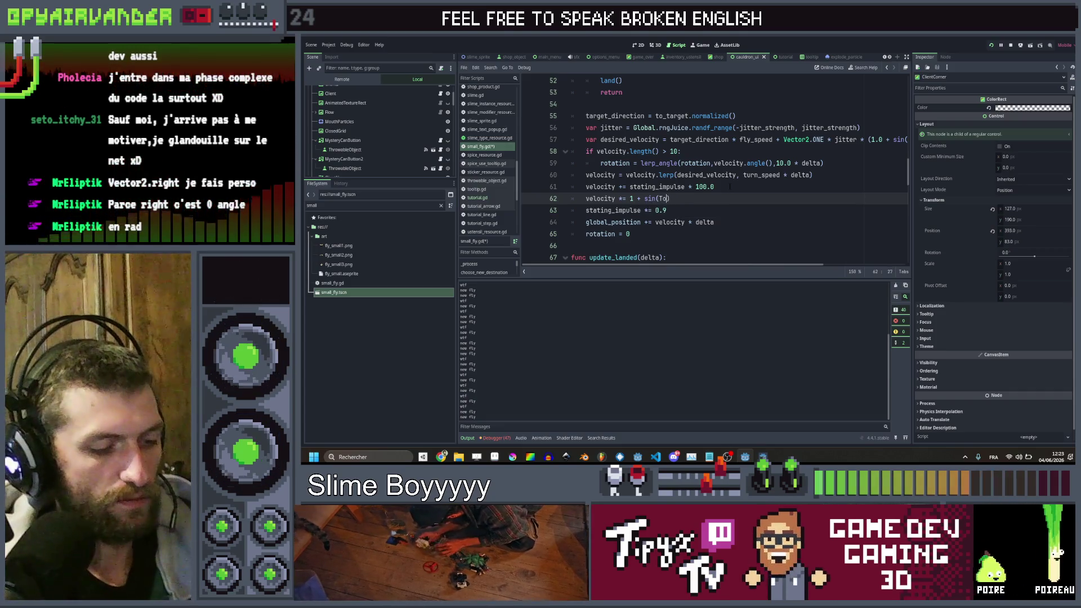
pyautogui.press('BackSpace')
pyautogui.write('im')
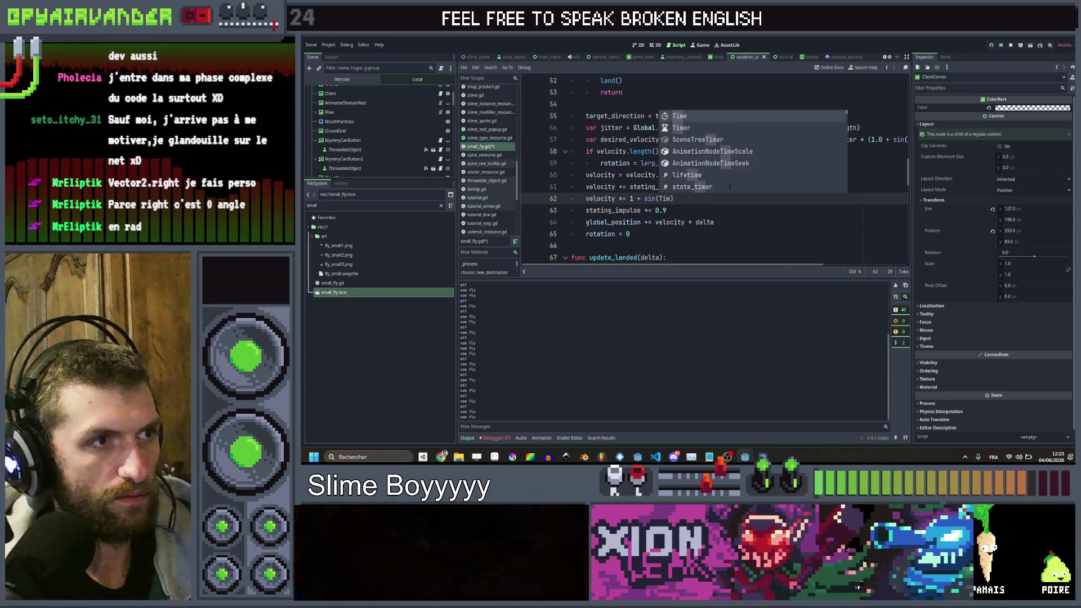
pyautogui.write('e.msc')
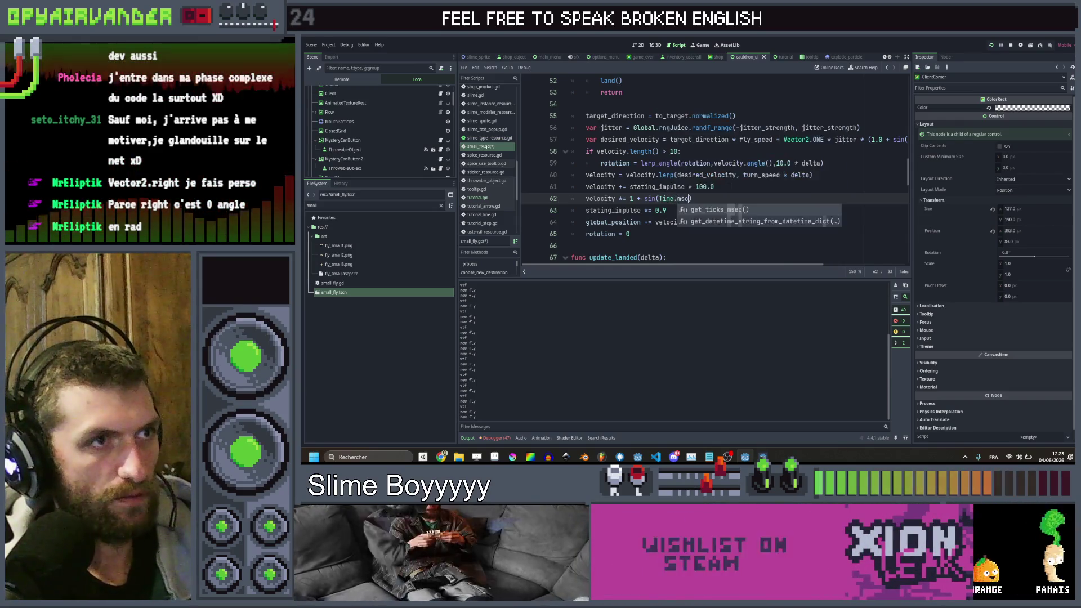
pyautogui.press('Return')
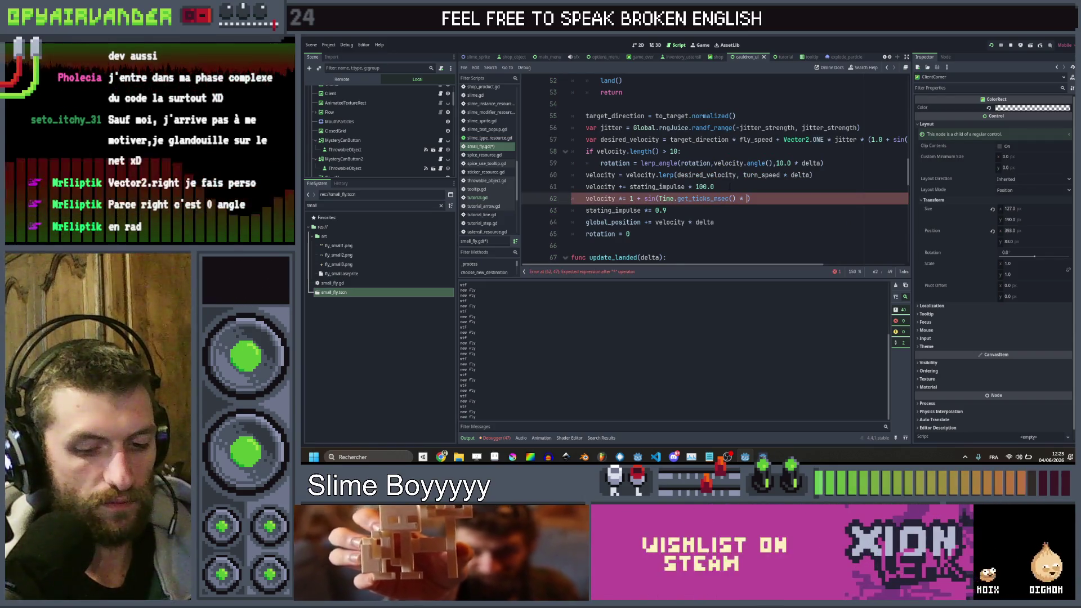
pyautogui.write('0.01 * glob')
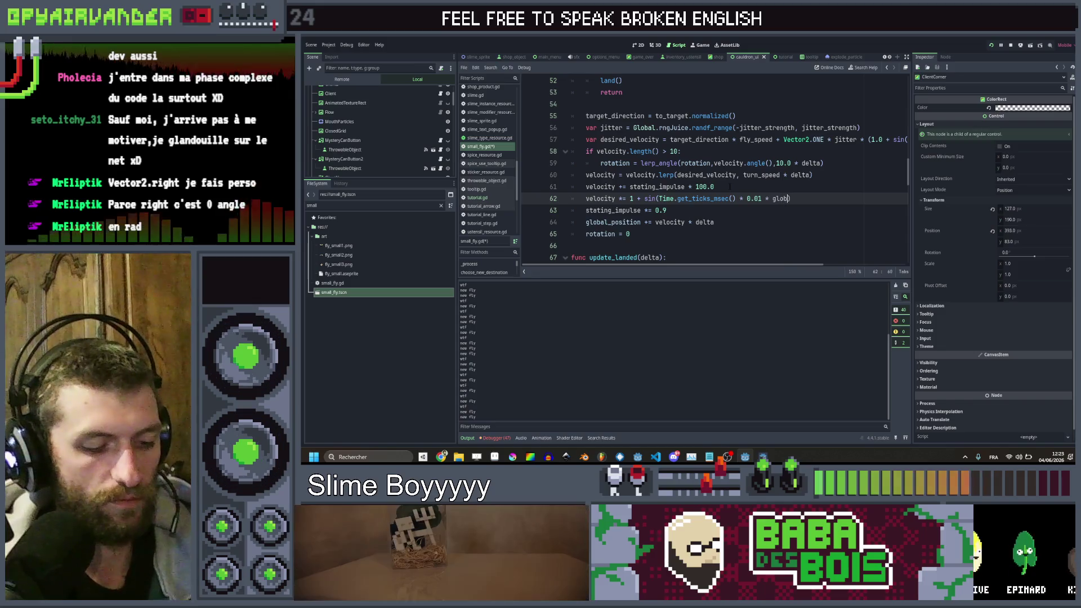
pyautogui.write('al.position.x')
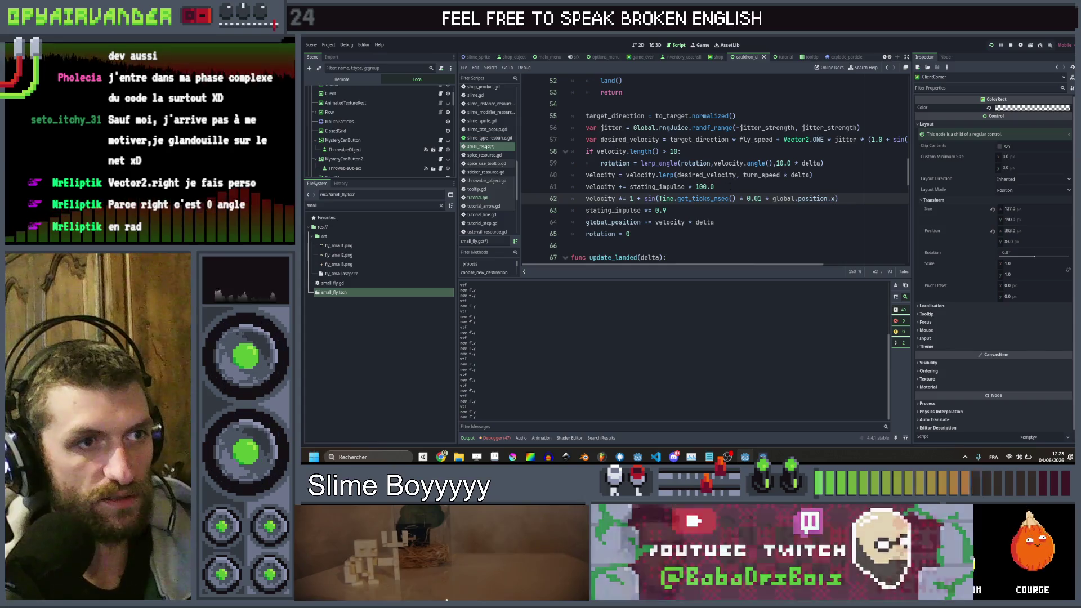
pyautogui.write(')')
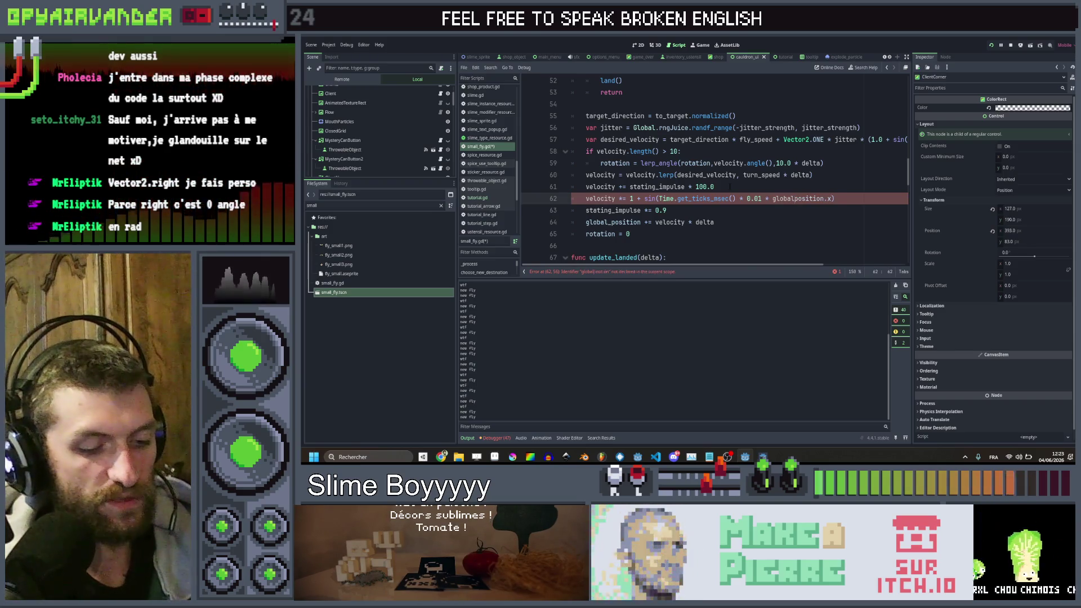
pyautogui.write('_')
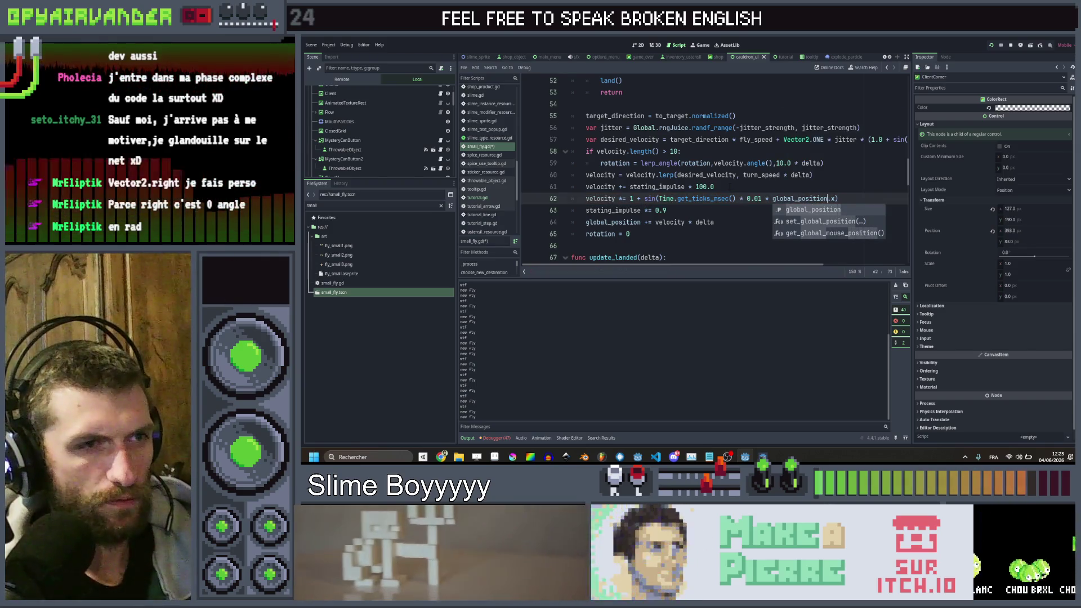
pyautogui.press('End')
pyautogui.write('*')
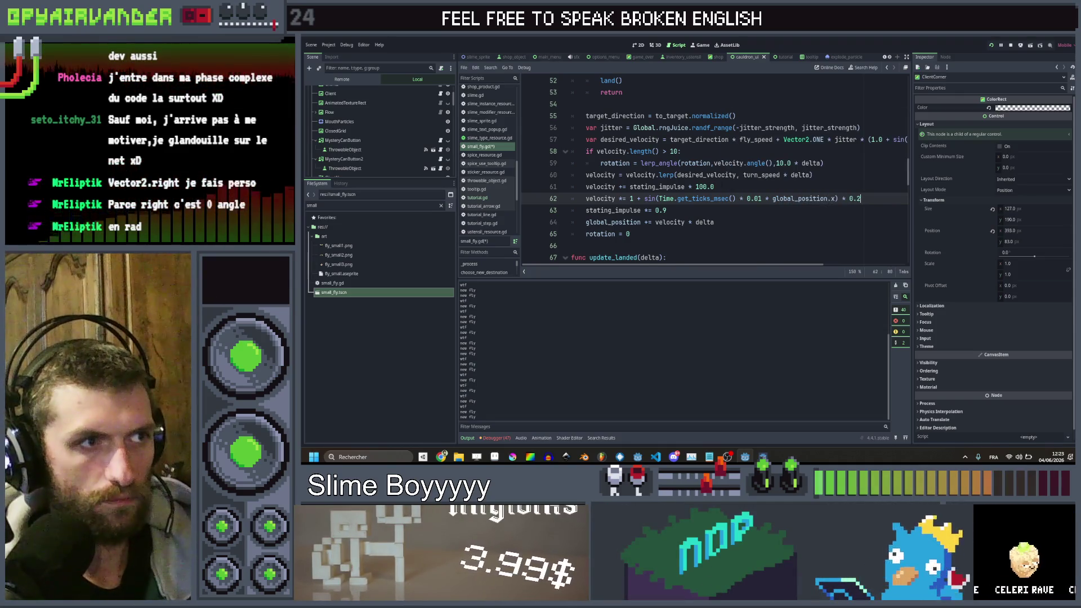
pyautogui.hotkey('ctrl', 's')
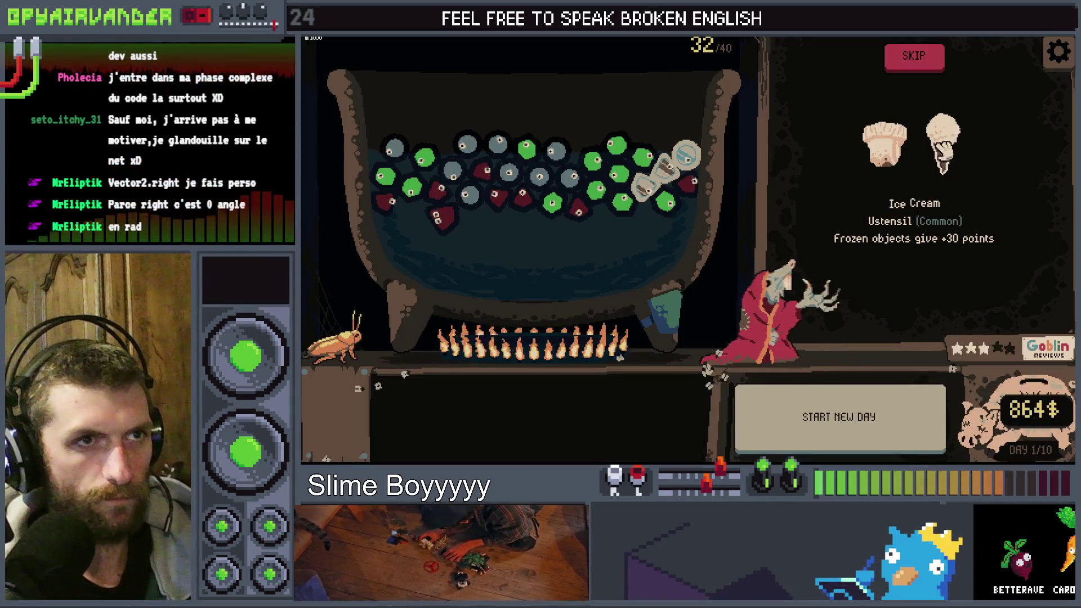
# - Test the wobble by buying the 25$, 27$ and 25$ trash items (783$), then close the game
pyautogui.click(943, 151)
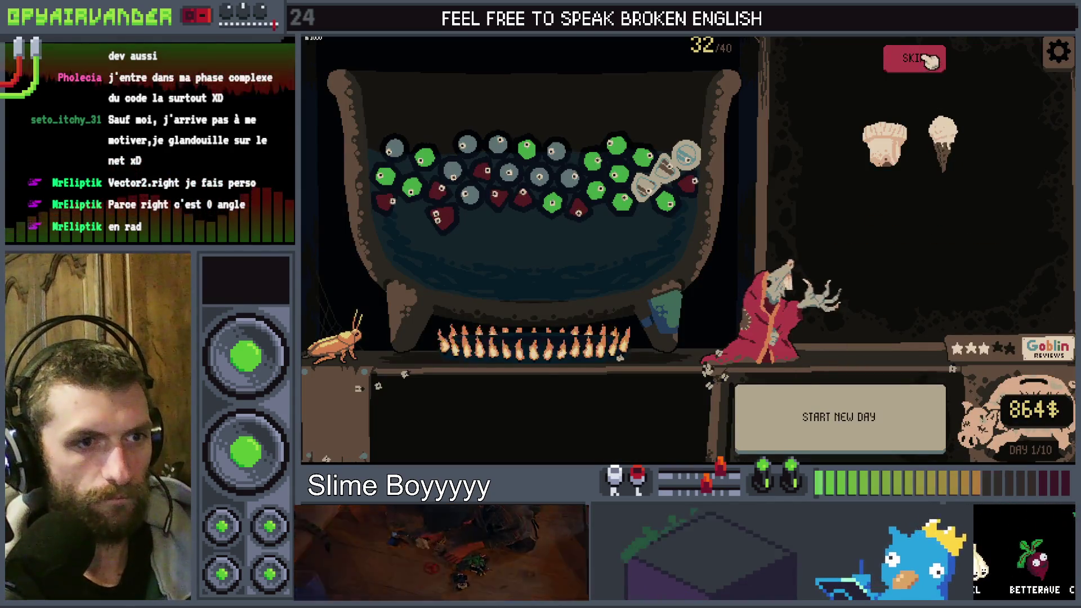
pyautogui.click(957, 145)
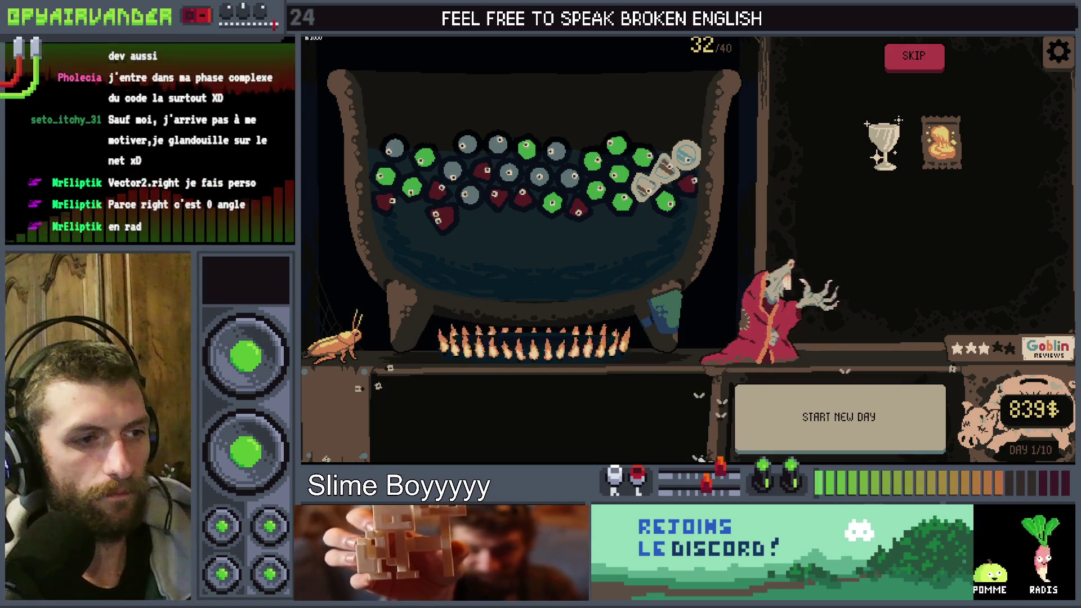
pyautogui.moveTo(356, 415)
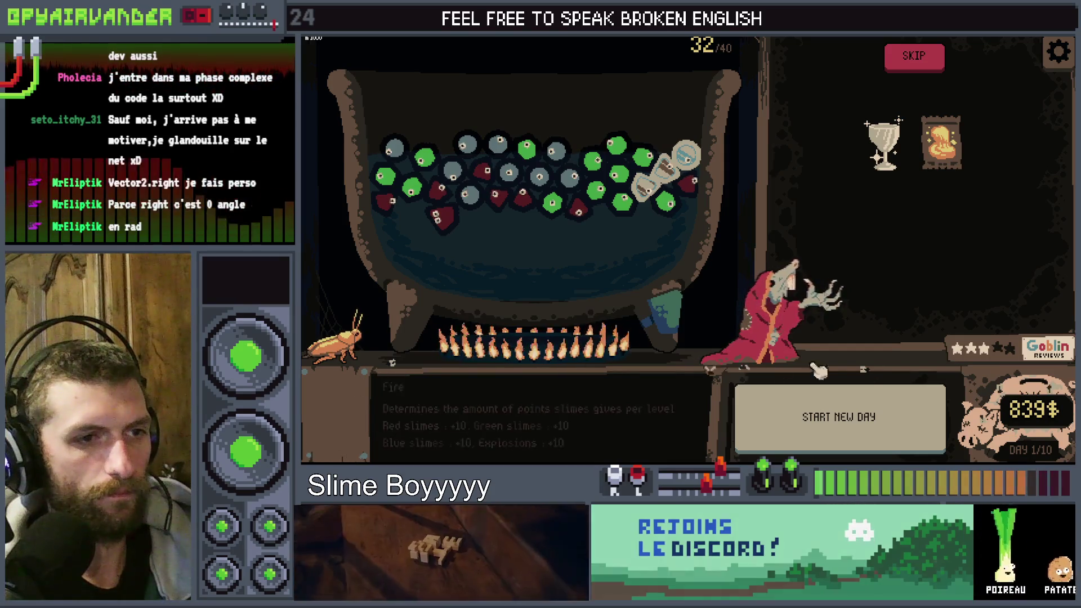
pyautogui.click(924, 53)
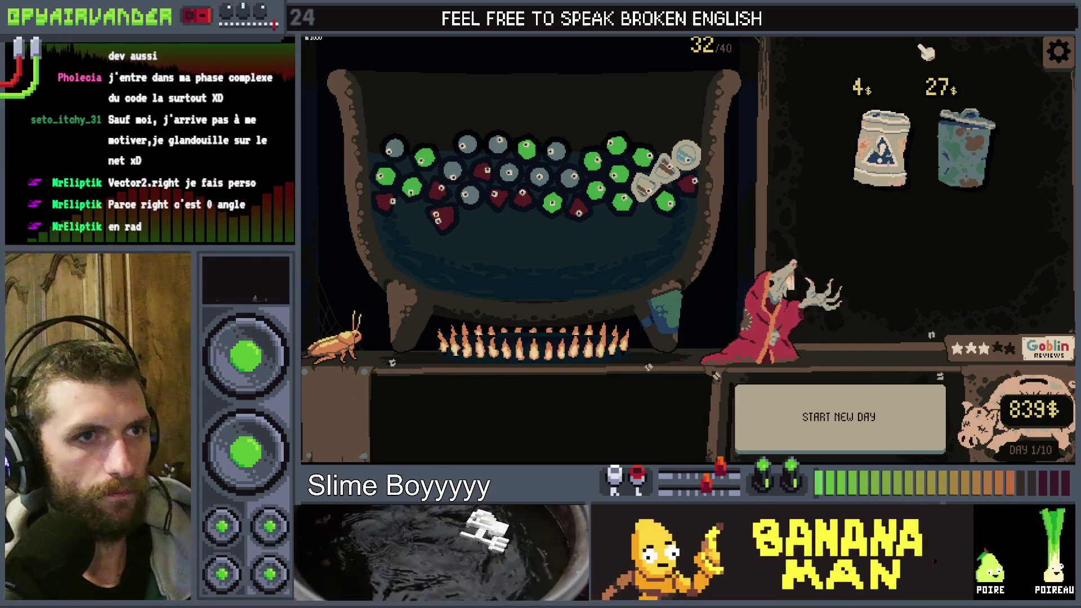
pyautogui.click(964, 147)
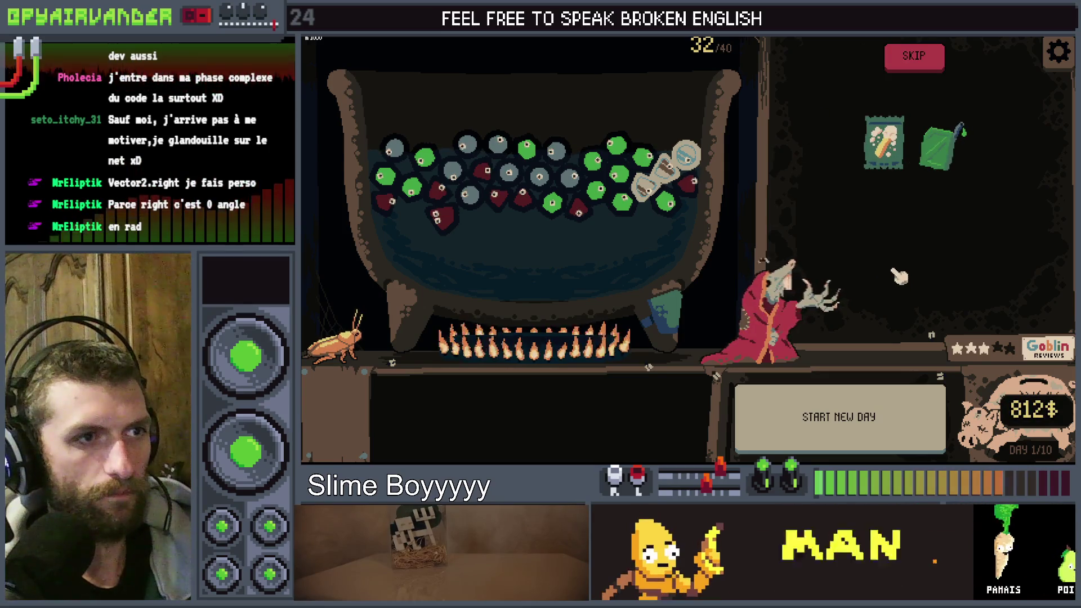
pyautogui.click(937, 66)
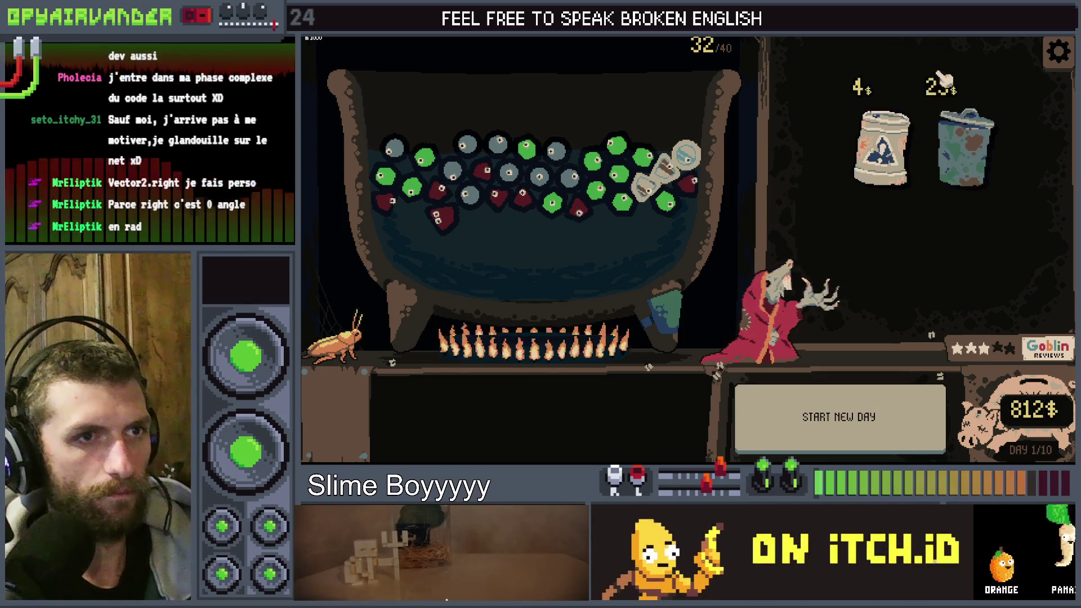
pyautogui.click(941, 79)
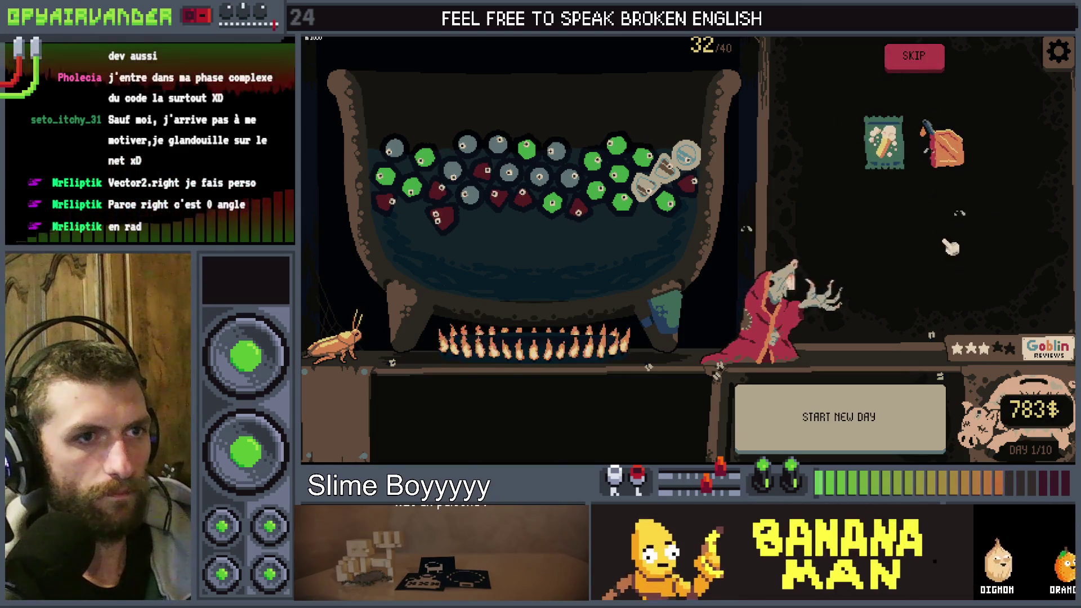
pyautogui.press('F8')
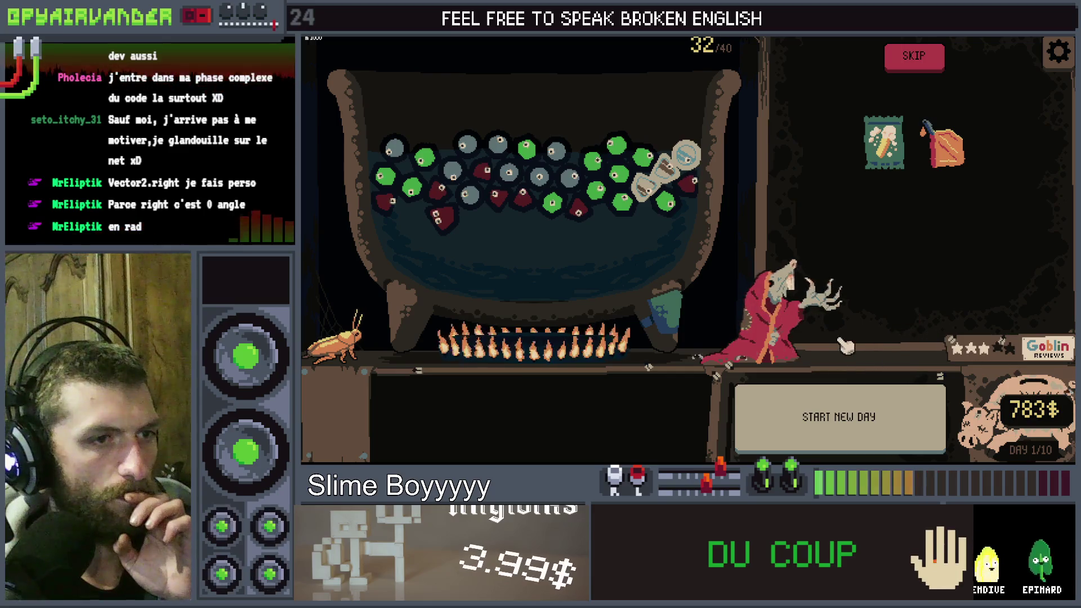
pyautogui.press('F8')
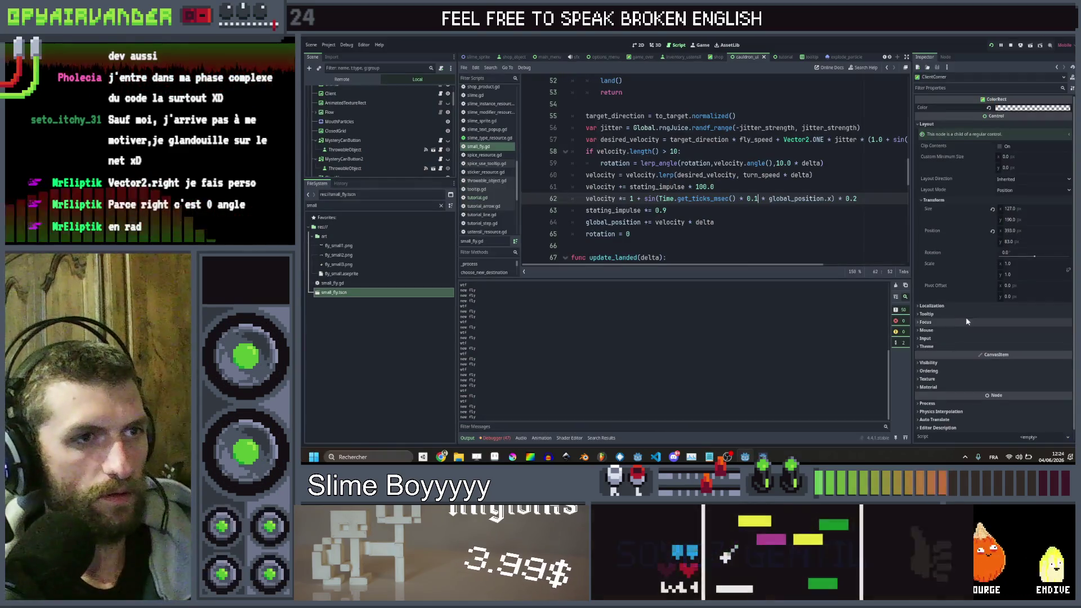
# - Try a wobble multiplier of 2 on line 62 and run the game to check it
pyautogui.press('BackSpace')
pyautogui.press('BackSpace')
pyautogui.press('BackSpace')
pyautogui.write('2')
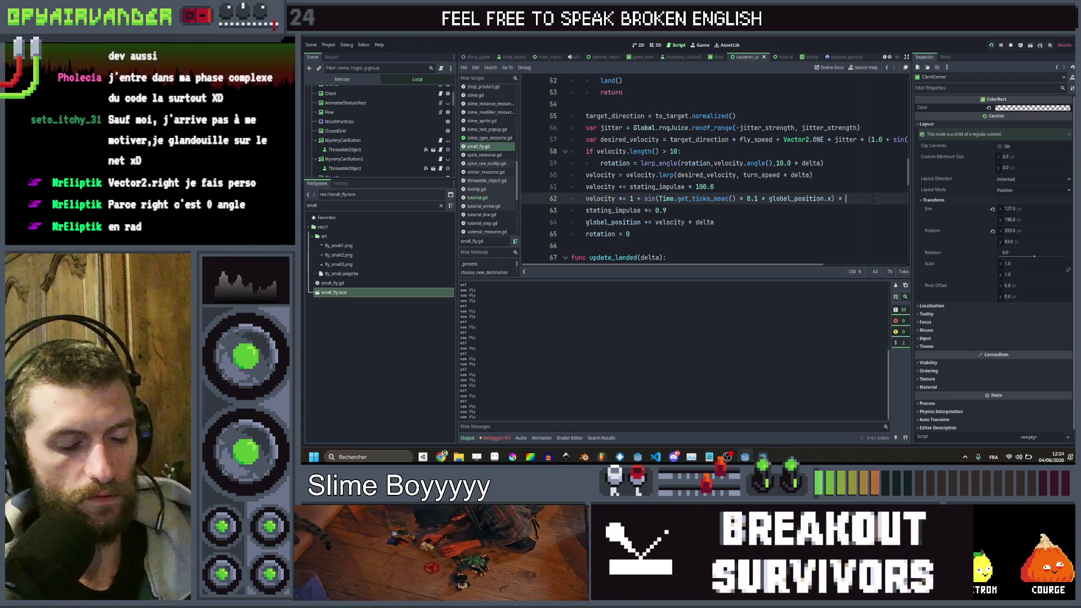
pyautogui.press('F5')
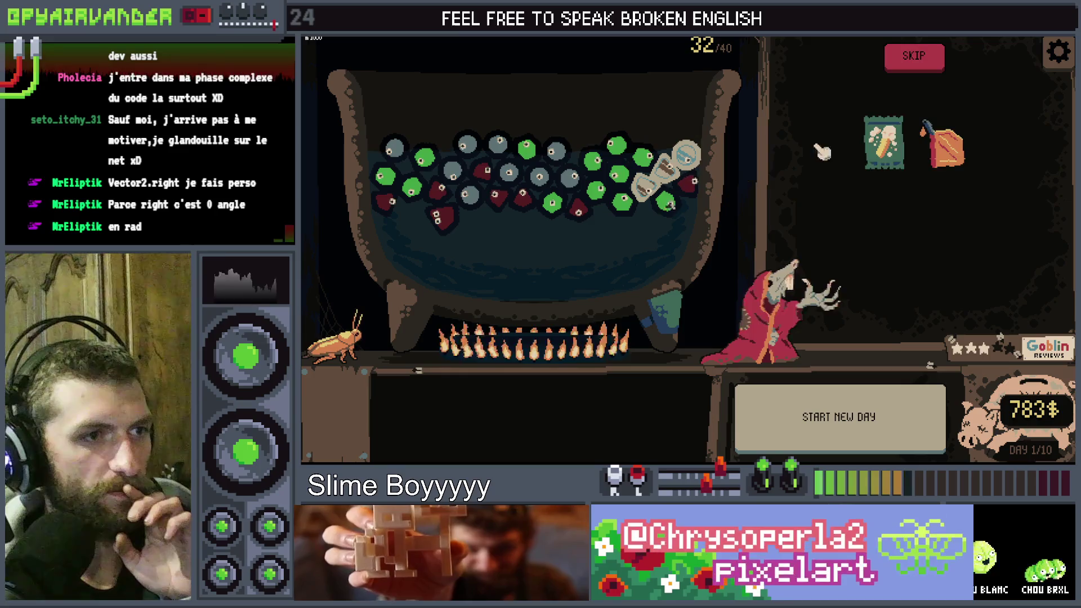
pyautogui.hotkey('alt', 'Tab')
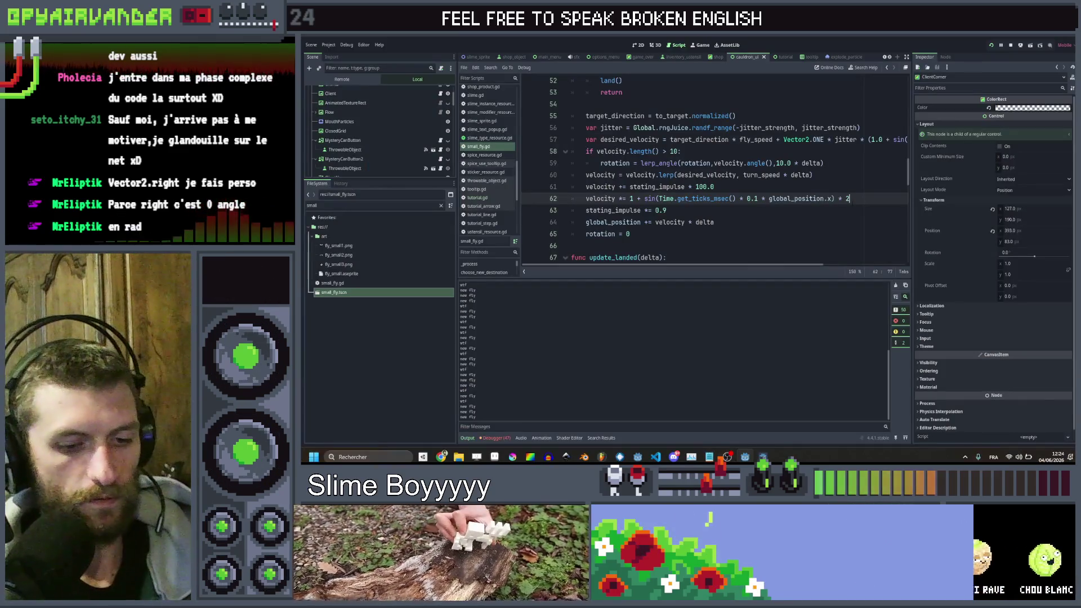
# - Set the wobble multiplier to 0.5, save, and playtest by buying the 31$ trash item
pyautogui.write('05.')
pyautogui.press('BackSpace')
pyautogui.press('BackSpace')
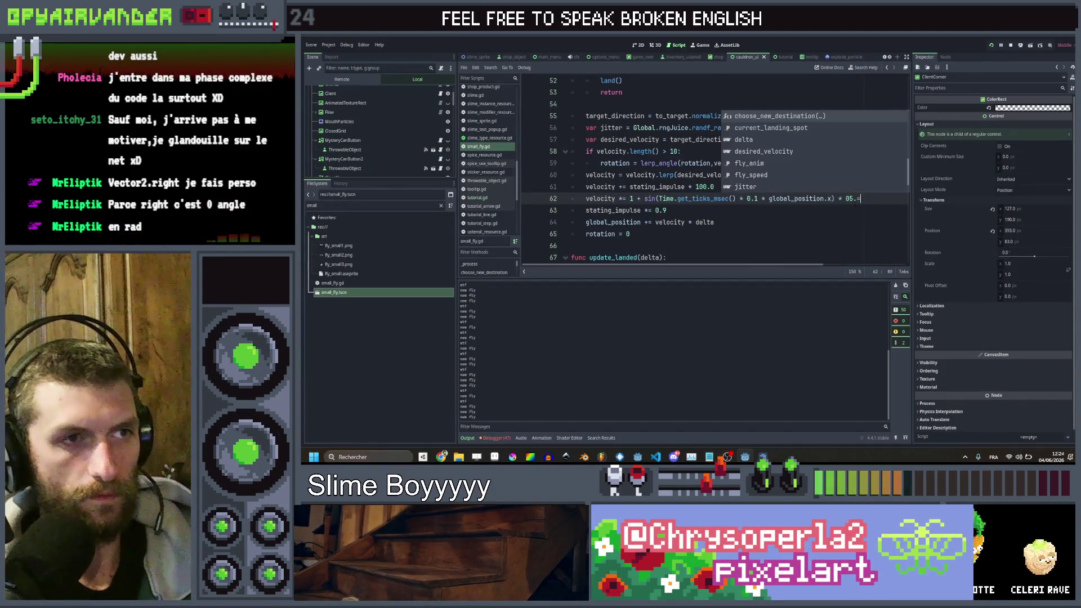
pyautogui.write('.5')
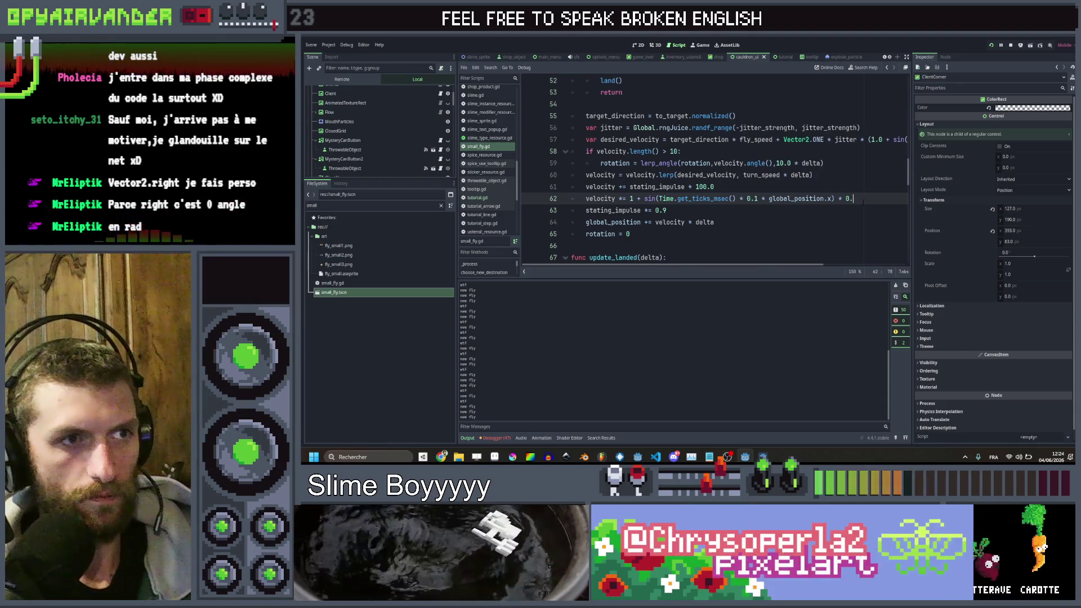
pyautogui.hotkey('ctrl', 's')
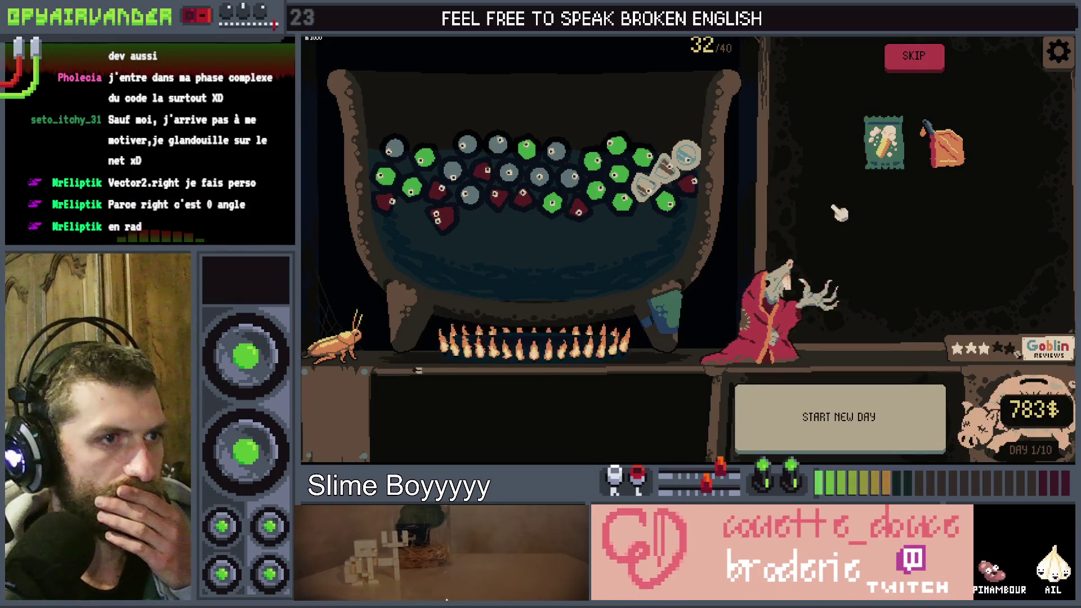
pyautogui.click(944, 146)
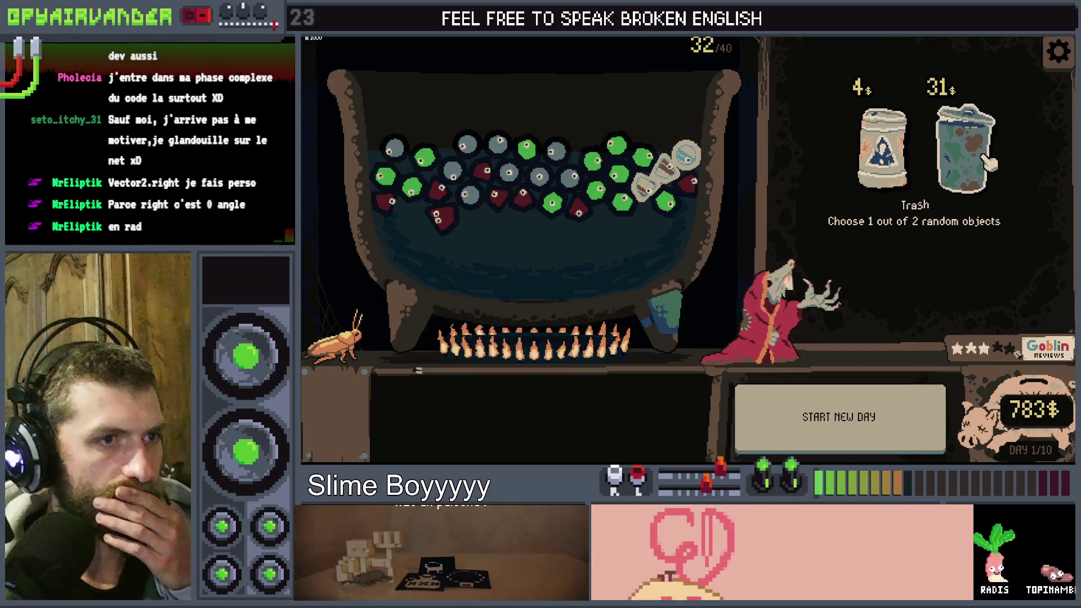
pyautogui.click(985, 162)
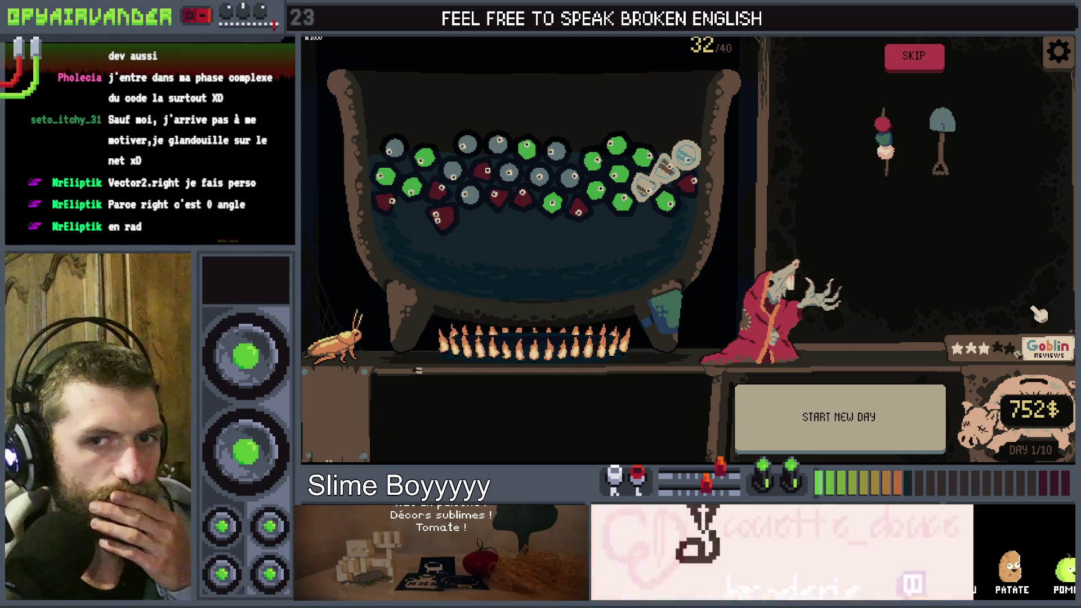
pyautogui.hotkey('alt', 'Tab')
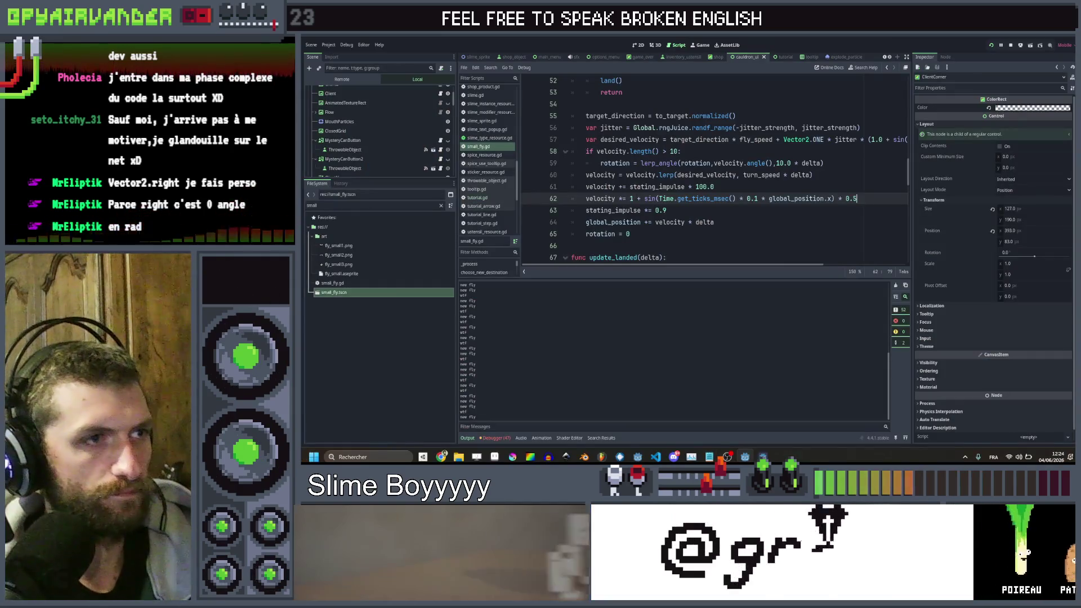
# - Lower line 62's velocity multiplier below 1 and playtest, buying the 33$ trash item
pyautogui.press('BackSpace')
pyautogui.write('0.5')
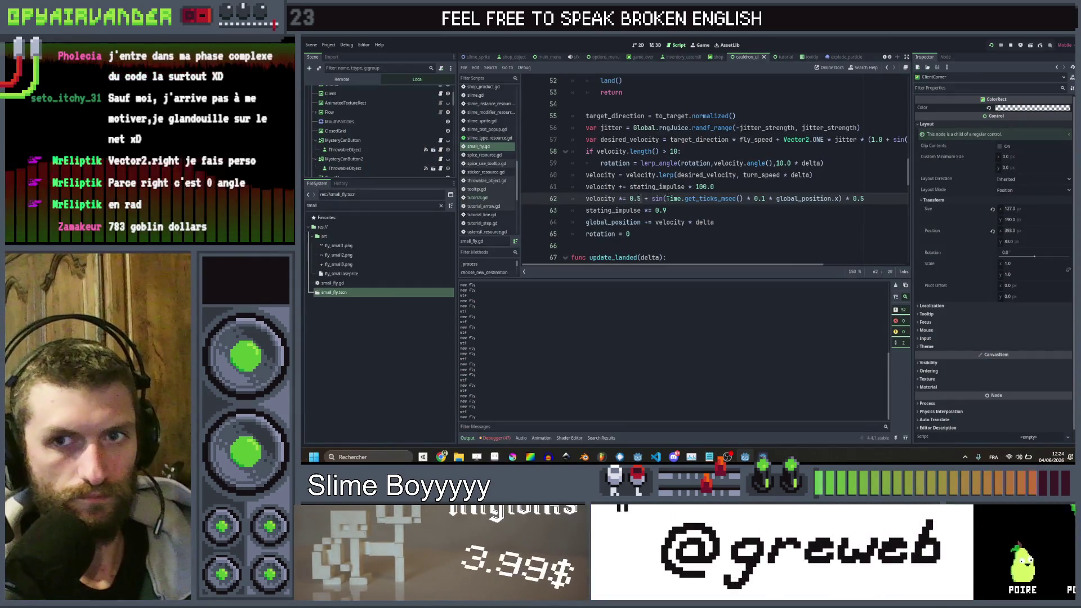
pyautogui.hotkey('ctrl', 's')
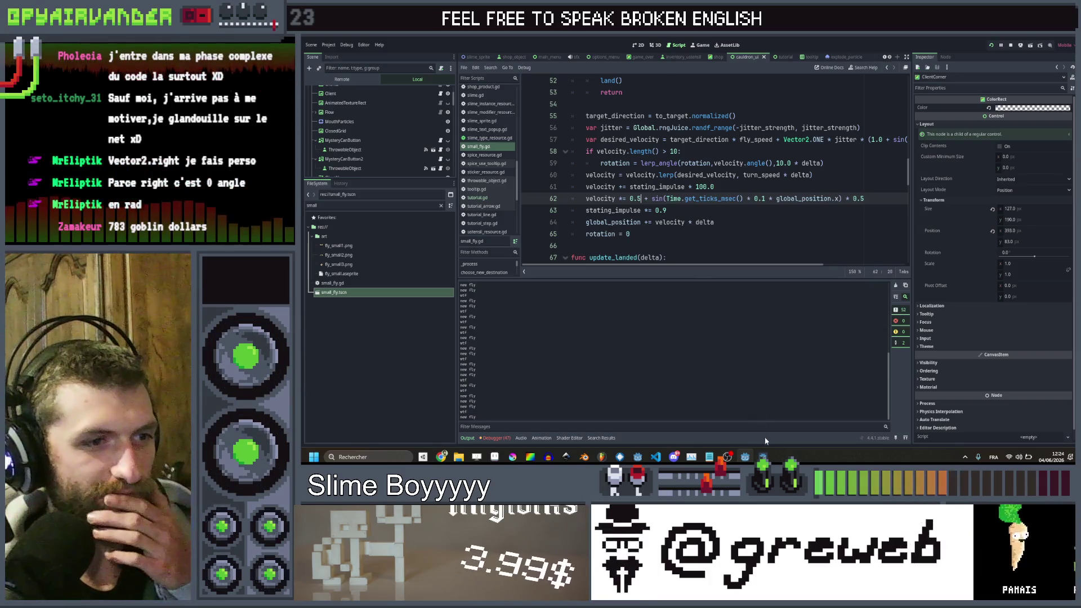
pyautogui.hotkey('alt', 'Tab')
pyautogui.click(912, 62)
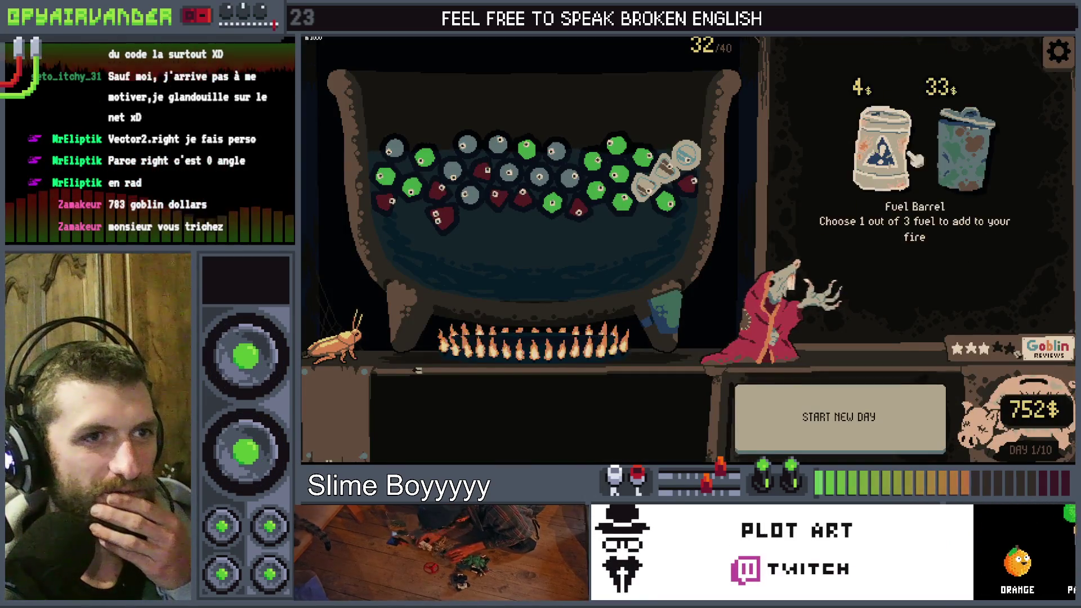
pyautogui.click(943, 141)
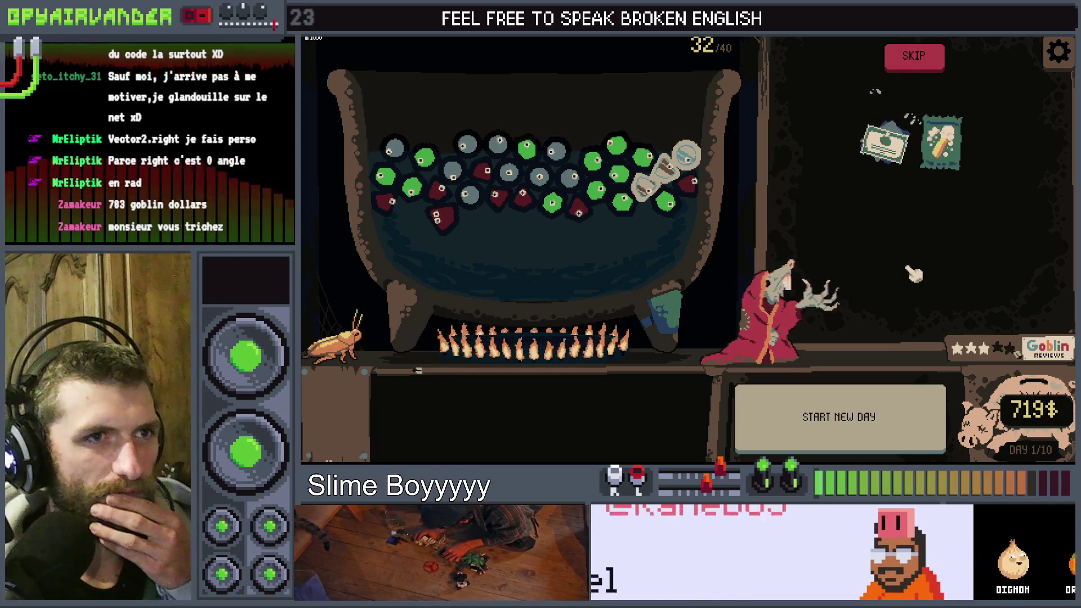
pyautogui.moveTo(923, 183)
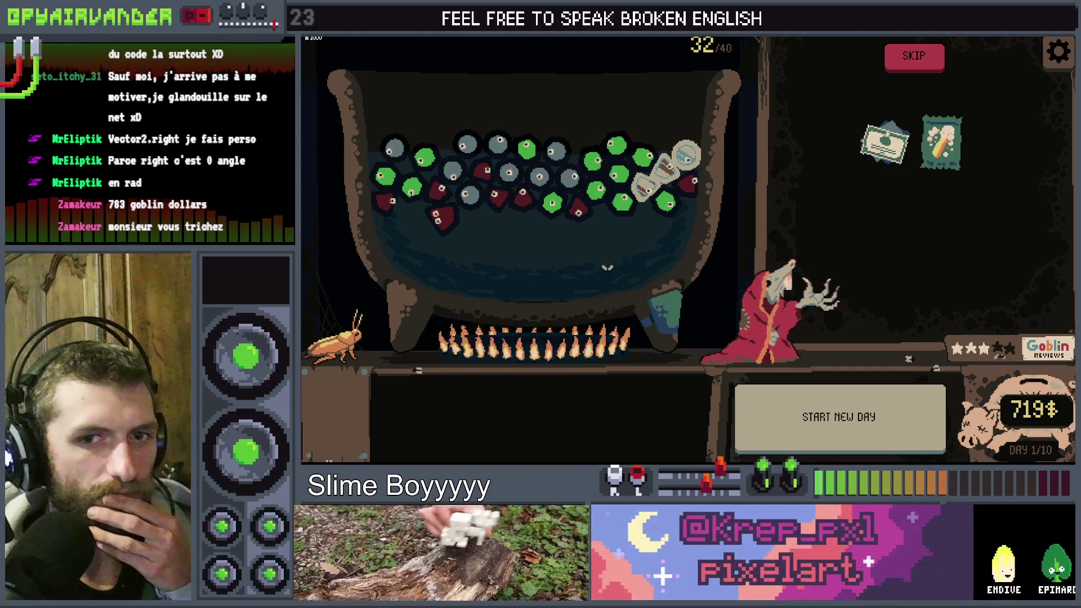
pyautogui.hotkey('alt', 'F4')
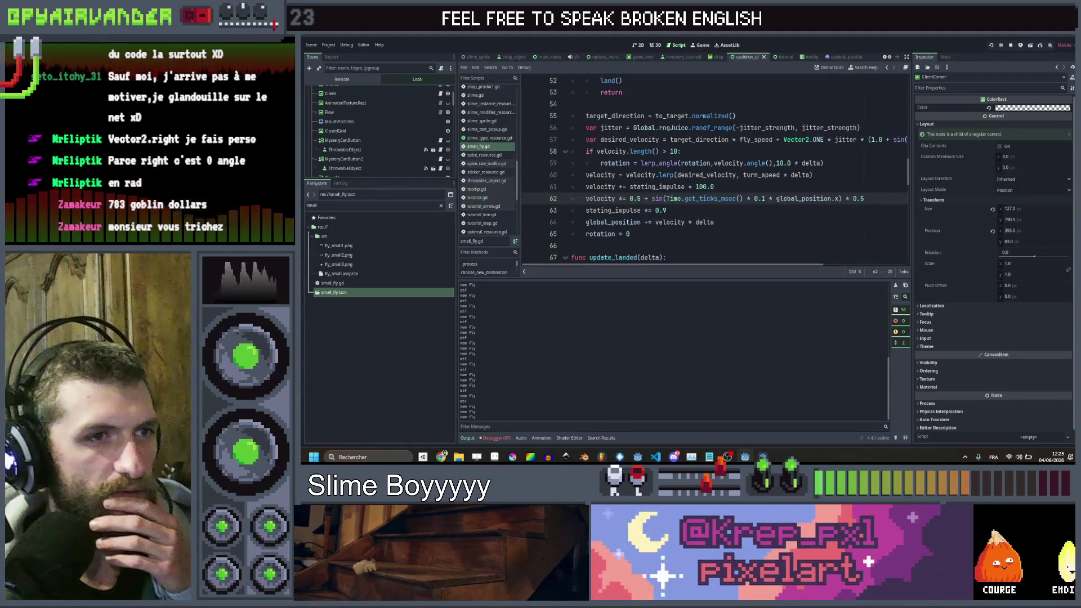
# - Change the velocity multiplier to 0.8, save small_fly.gd, and relaunch the game
pyautogui.press('BackSpace')
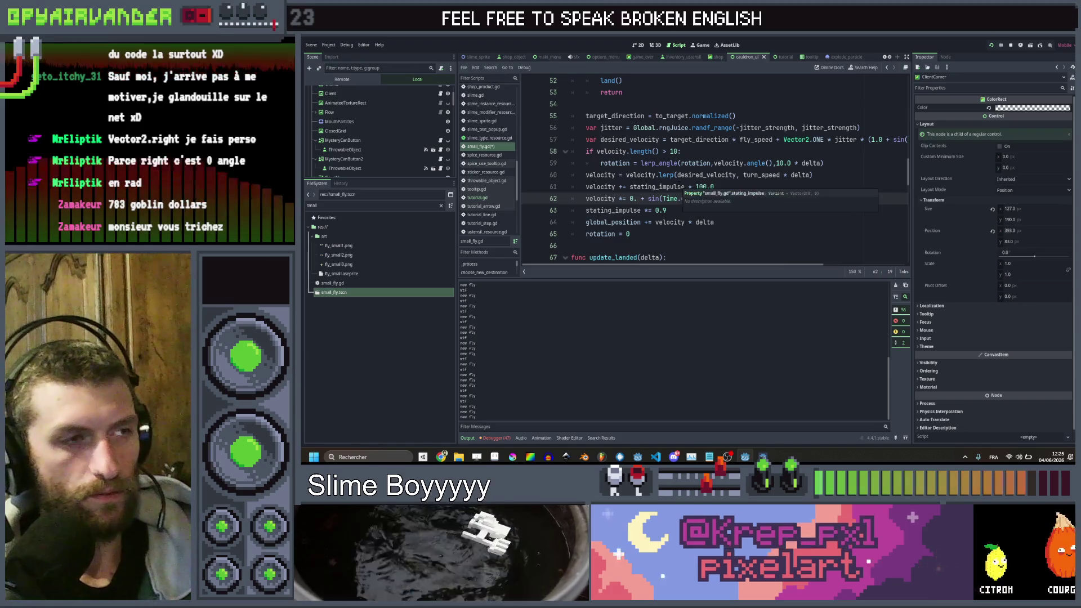
pyautogui.write('8')
pyautogui.press('BackSpace')
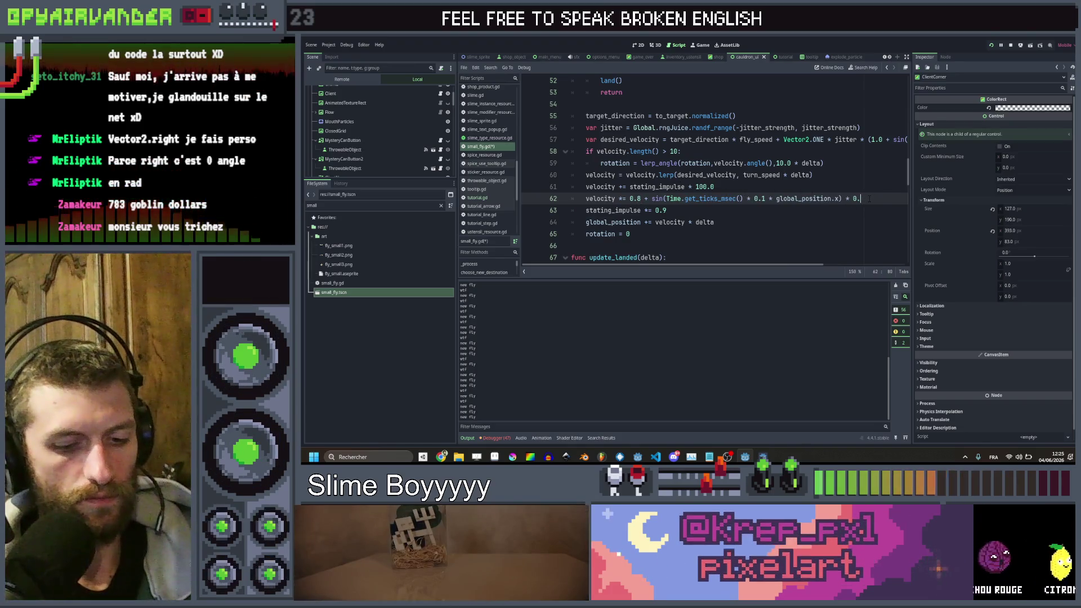
pyautogui.hotkey('ctrl', 's')
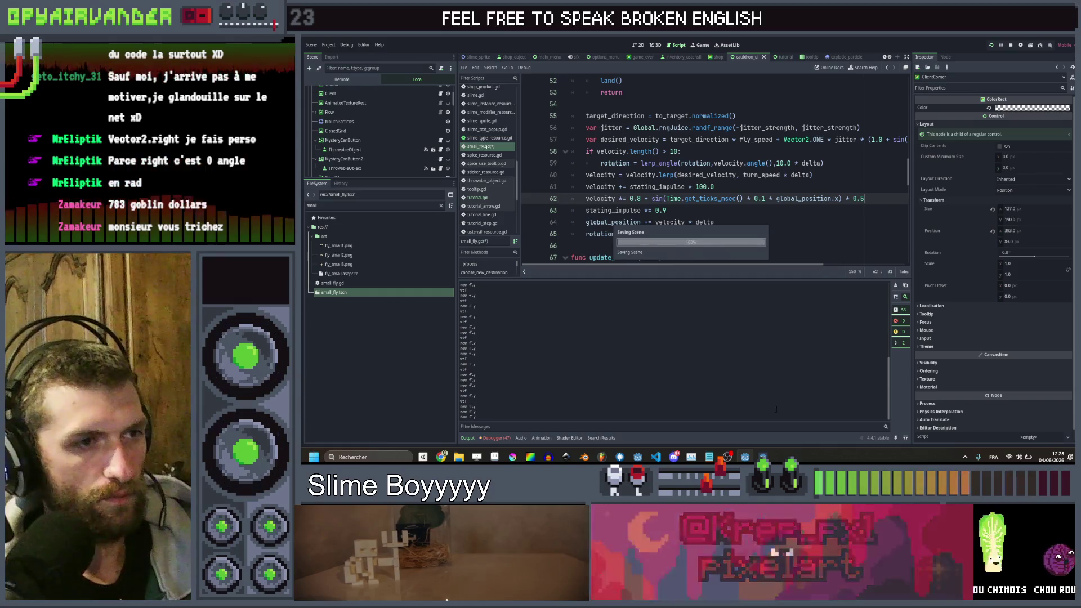
pyautogui.hotkey('alt', 'Tab')
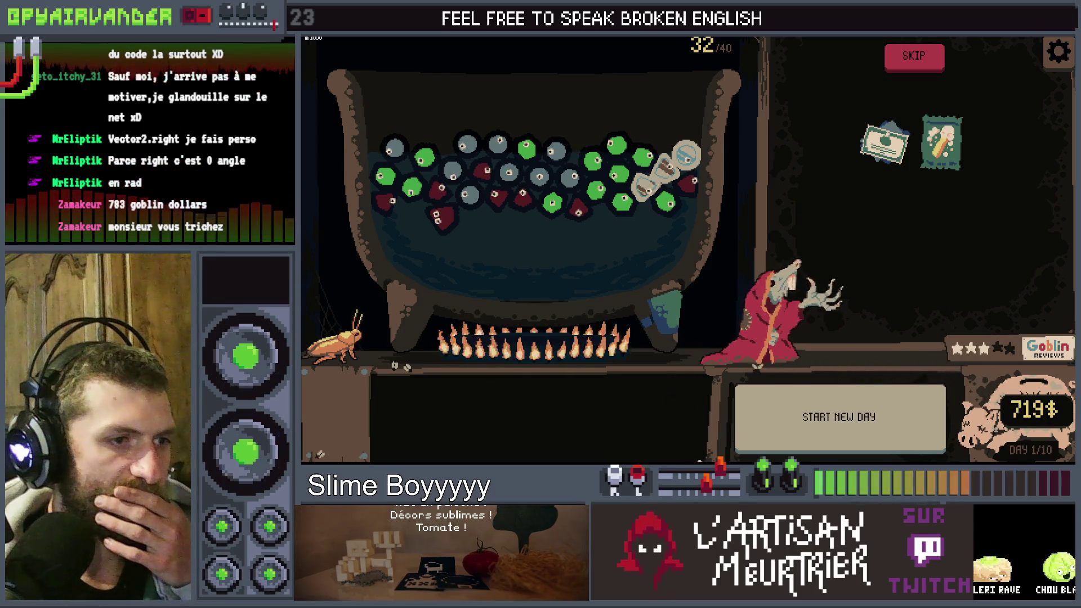
pyautogui.moveTo(555, 386)
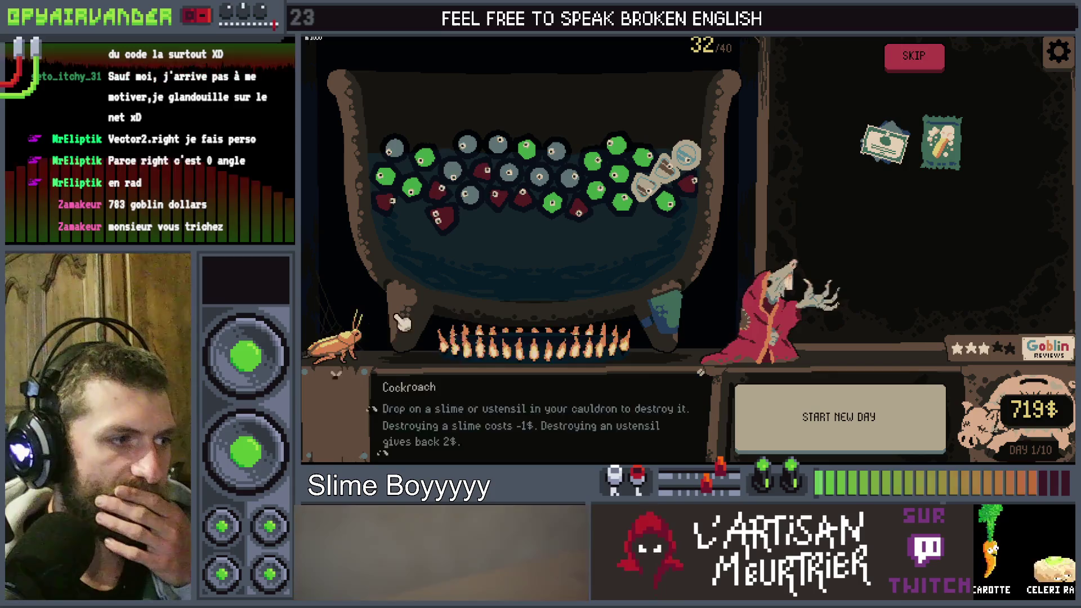
# - Add global_position.y to the sine wobble input on line 62 and run the game
pyautogui.hotkey('alt', 'F4')
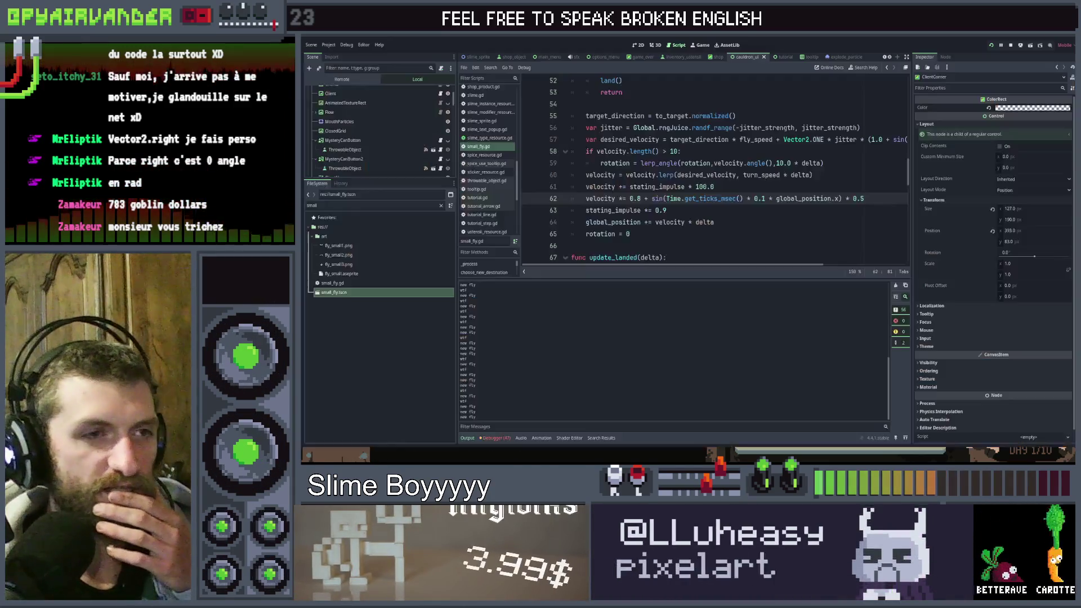
pyautogui.click(837, 199)
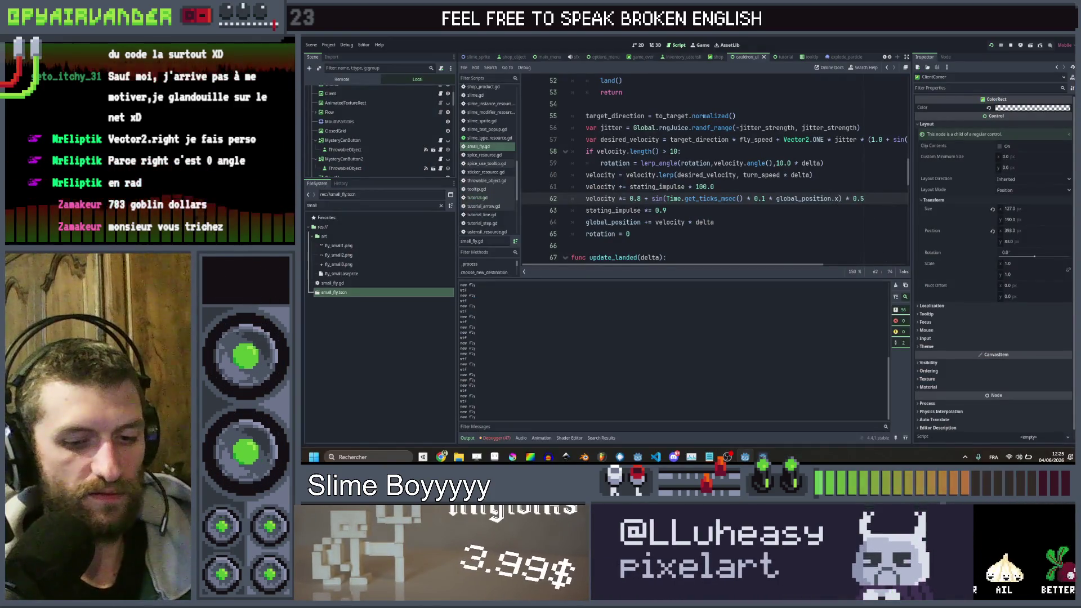
pyautogui.write(' * glo')
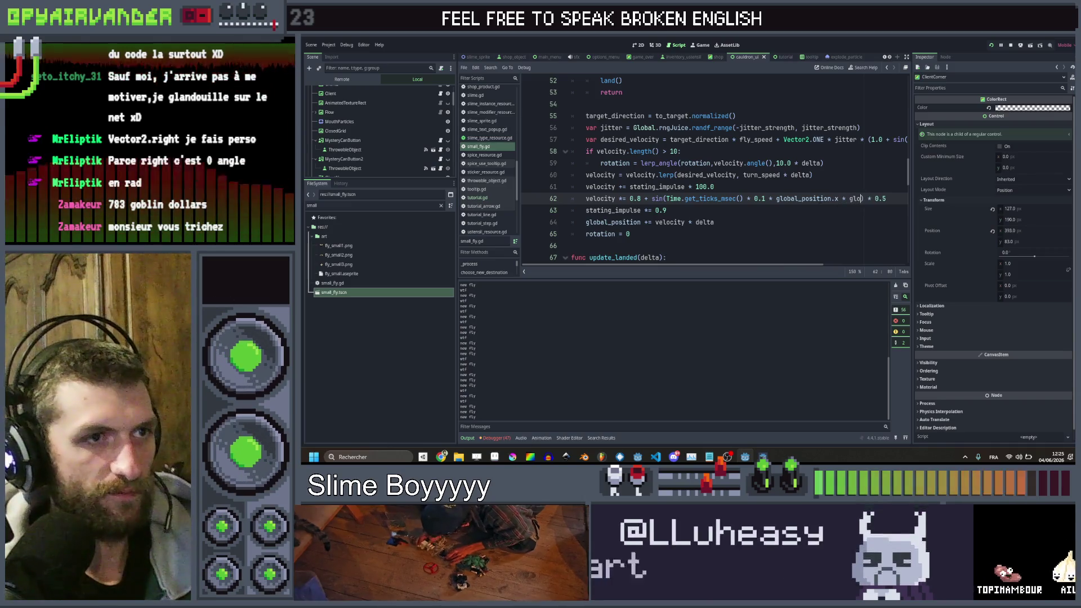
pyautogui.write('bal_position.y')
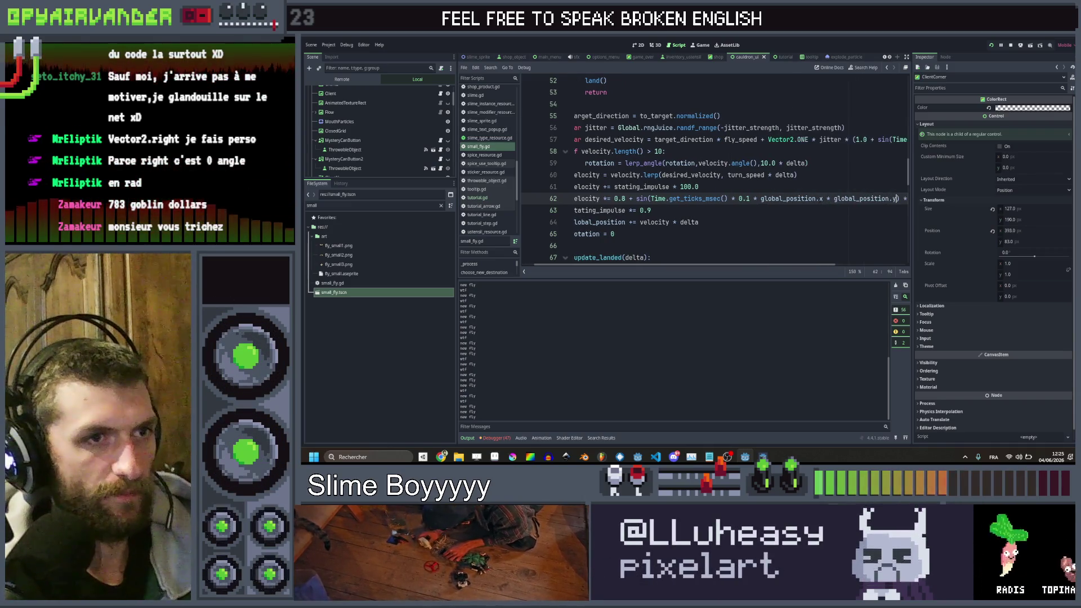
pyautogui.hotkey('ctrl', 's')
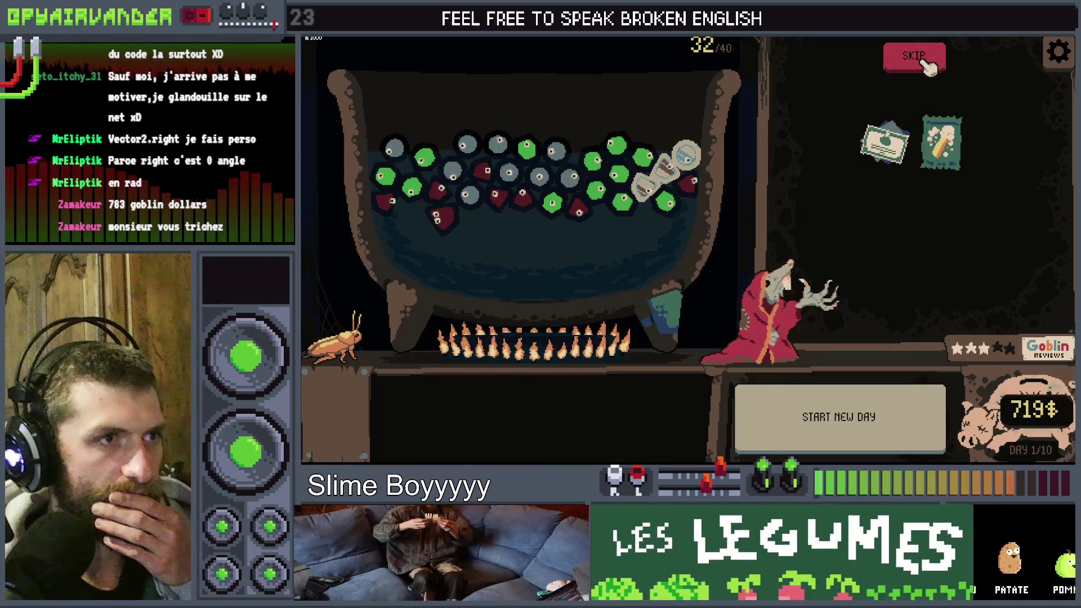
# - Play shop rounds, buying the 35$, 37$ and 39$ trash items and pouring the mystery bottle into the cauldron
pyautogui.click(926, 64)
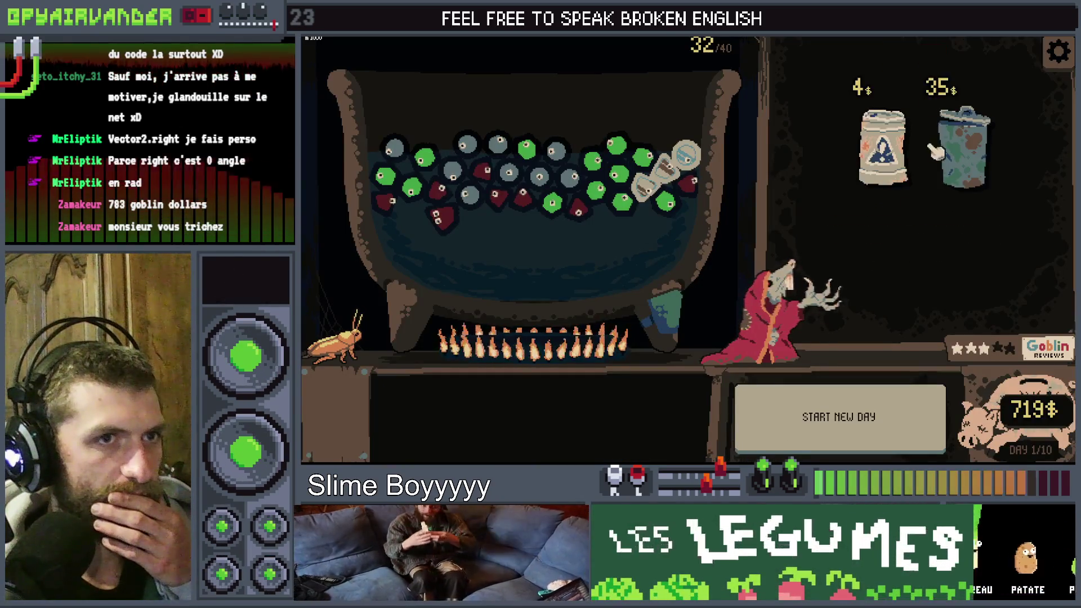
pyautogui.click(961, 135)
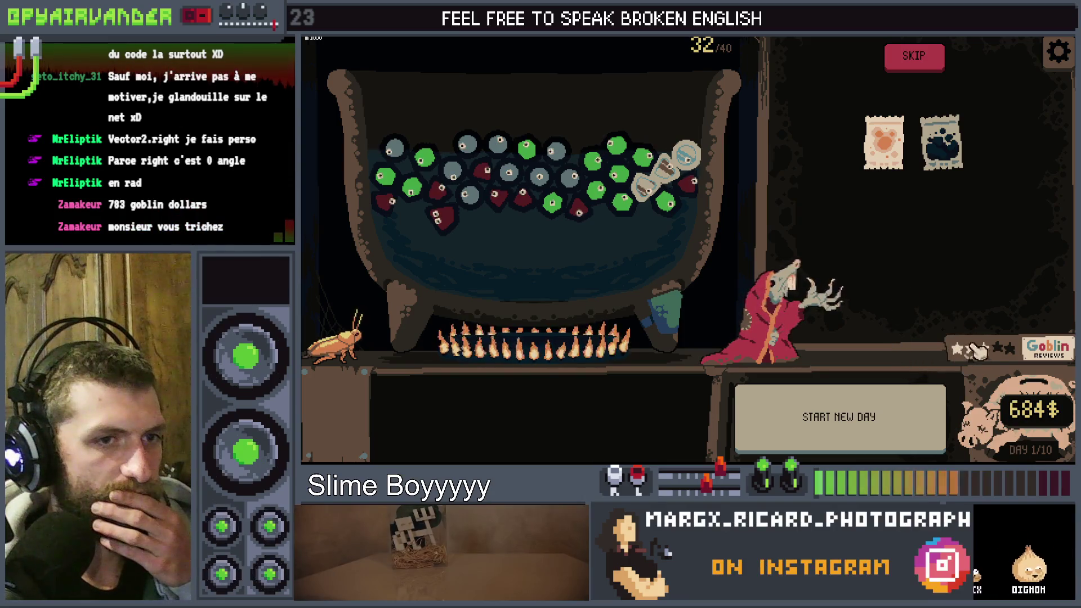
pyautogui.click(914, 55)
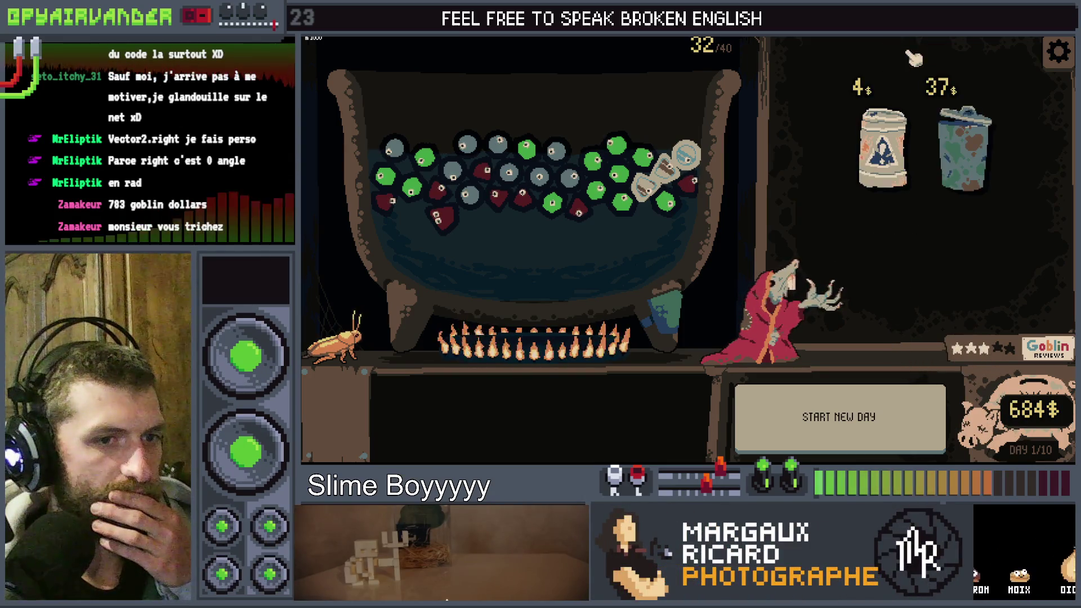
pyautogui.click(979, 188)
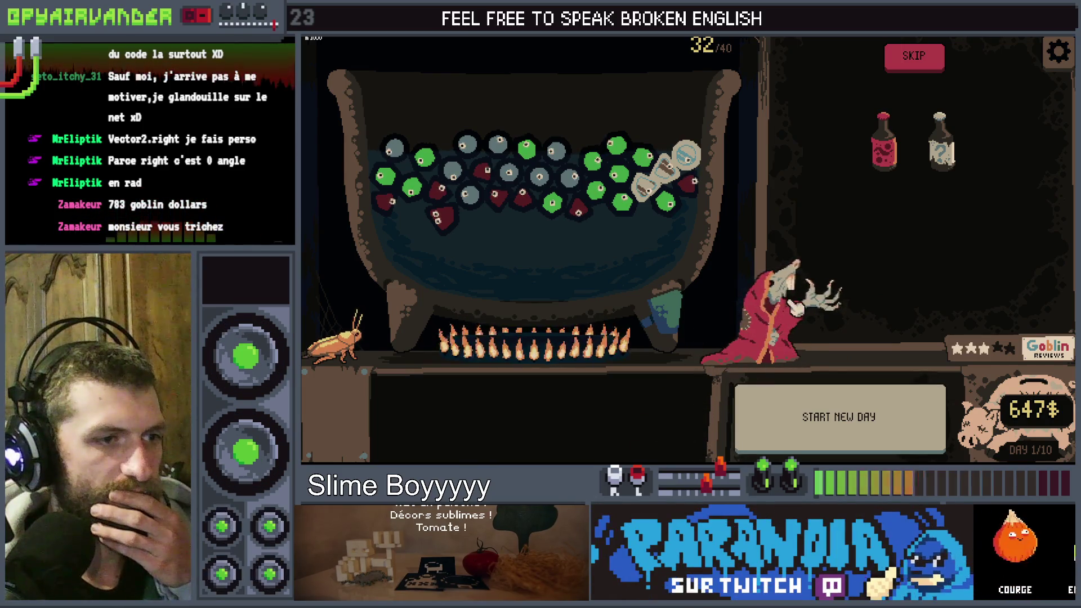
pyautogui.moveTo(940, 144); pyautogui.dragTo(540, 242)
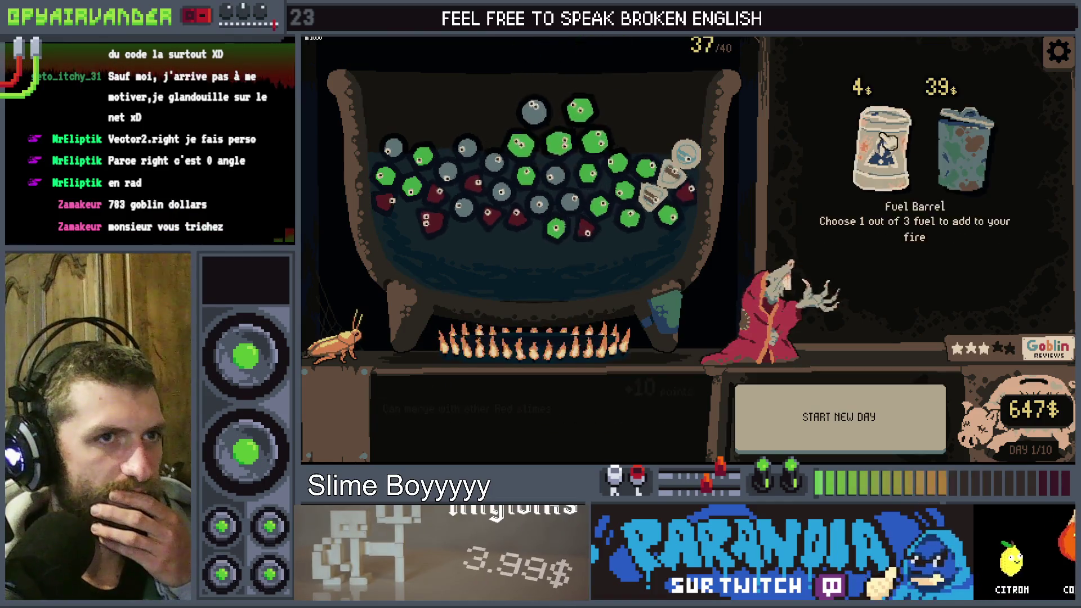
pyautogui.click(964, 149)
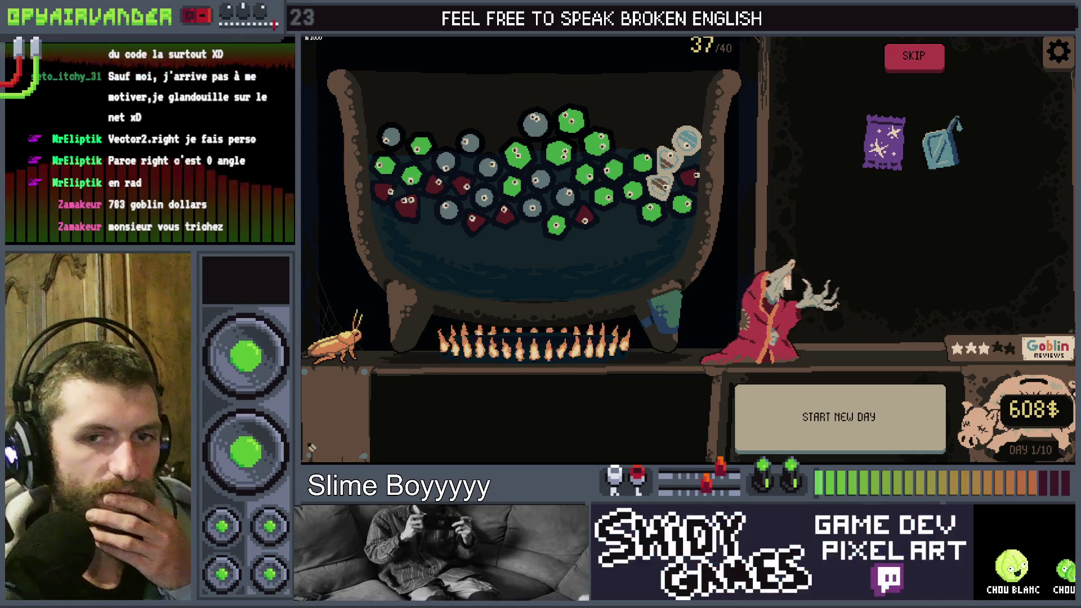
# - Stop the game and prepare an indented empty line 54 inside update_flying
pyautogui.hotkey('alt', 'Tab')
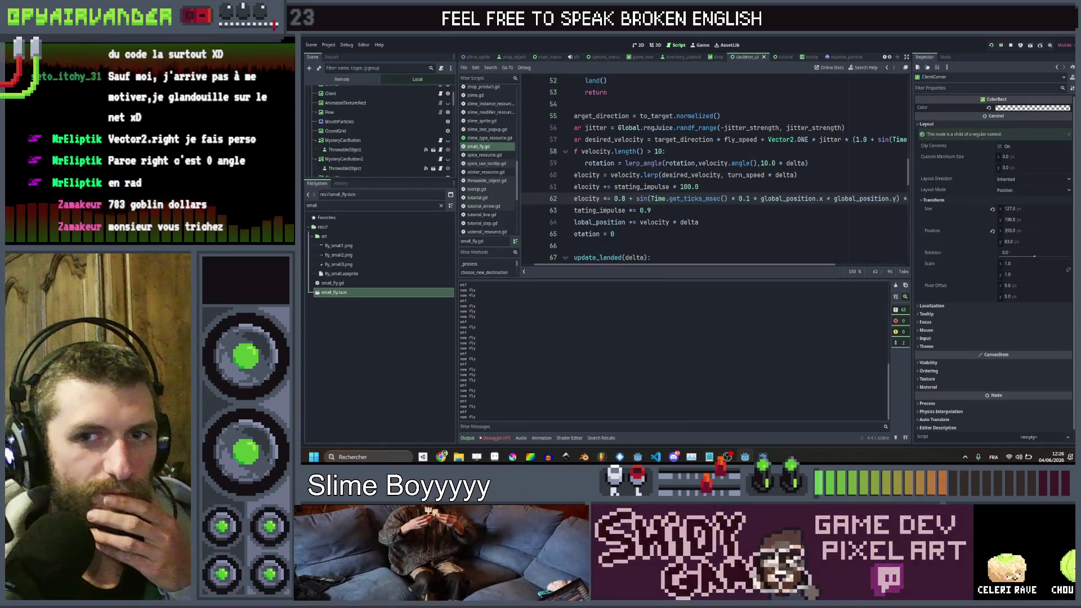
pyautogui.click(732, 222)
pyautogui.scroll(-4, 753, 201)
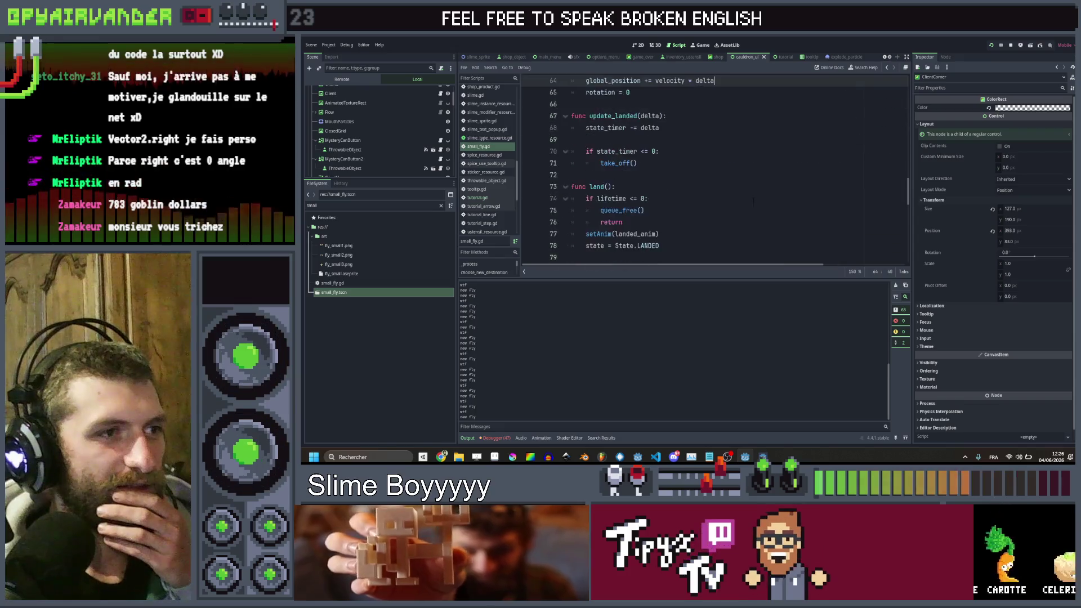
pyautogui.scroll(2, 732, 193)
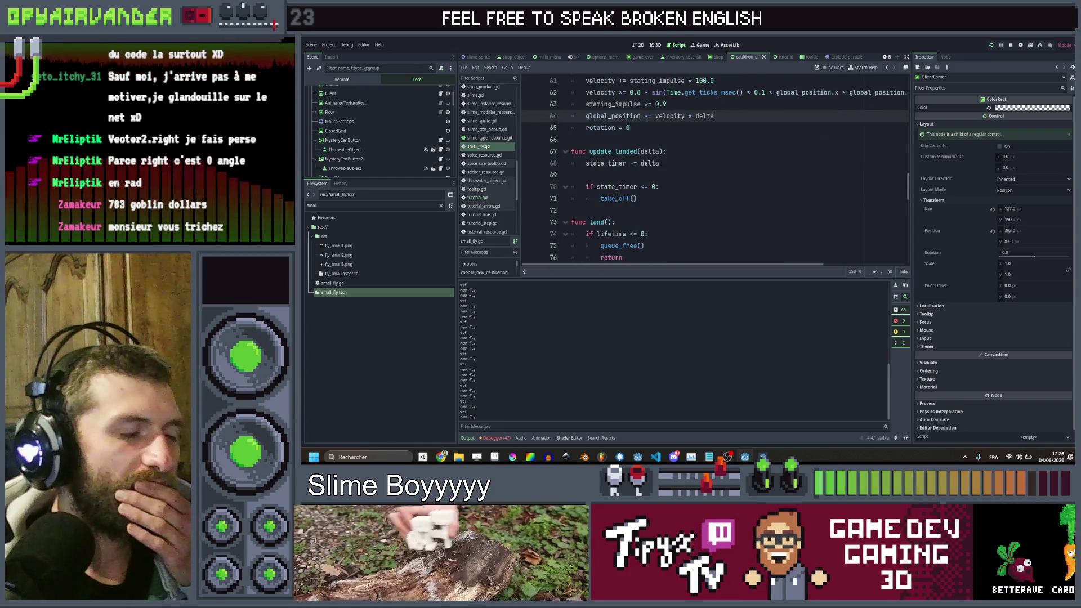
pyautogui.click(656, 175)
pyautogui.scroll(5, 655, 174)
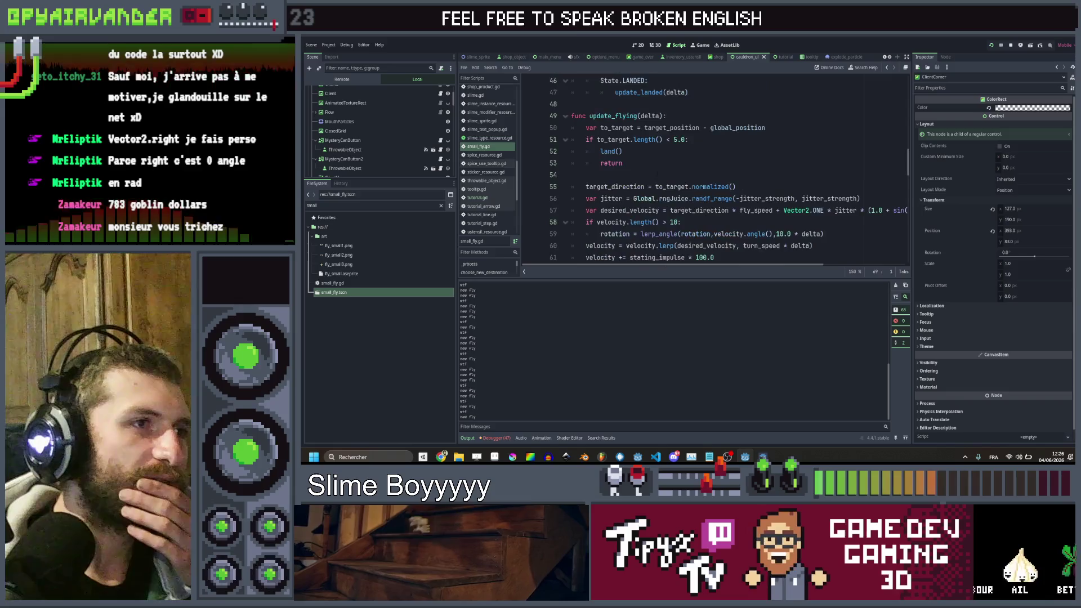
pyautogui.scroll(-1, 674, 167)
pyautogui.click(652, 145)
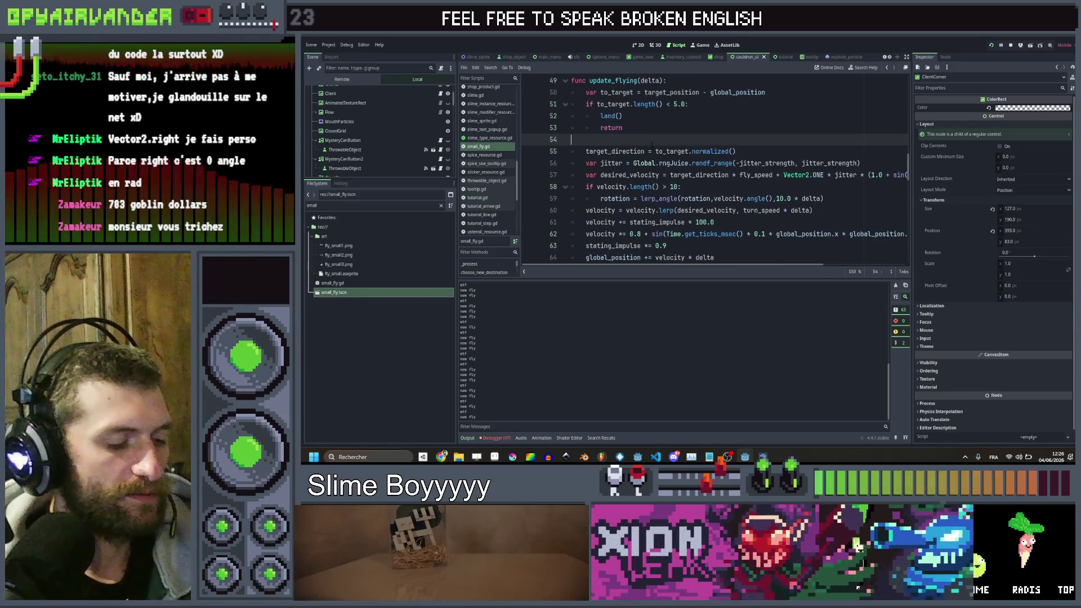
pyautogui.press('Tab')
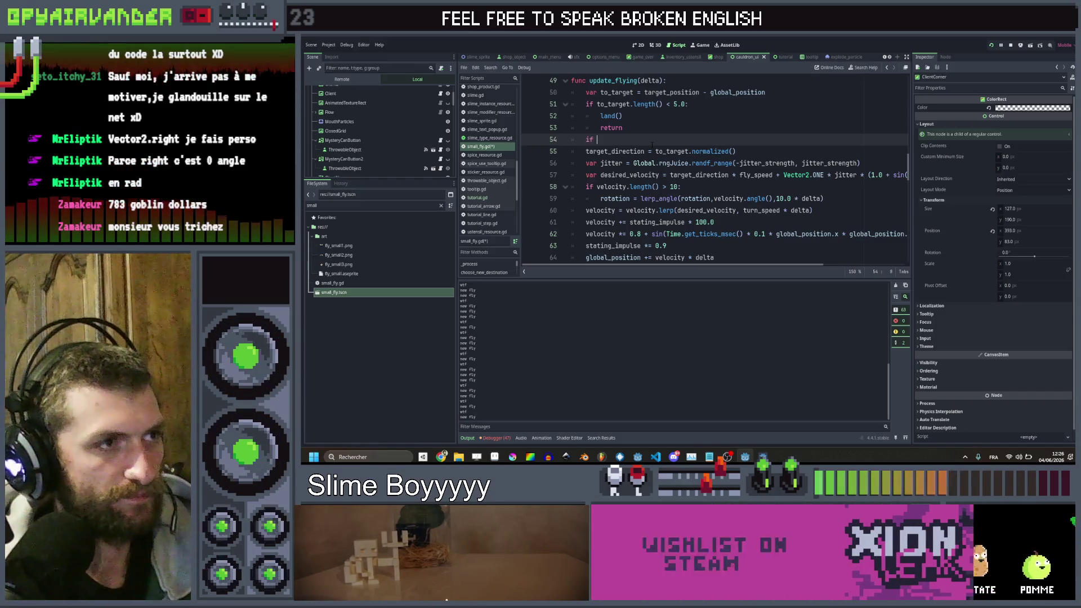
# - Write 'if Global.rngJuice.randf() < 0.05:' on line 54 with take_off() beneath it
pyautogui.write('G')
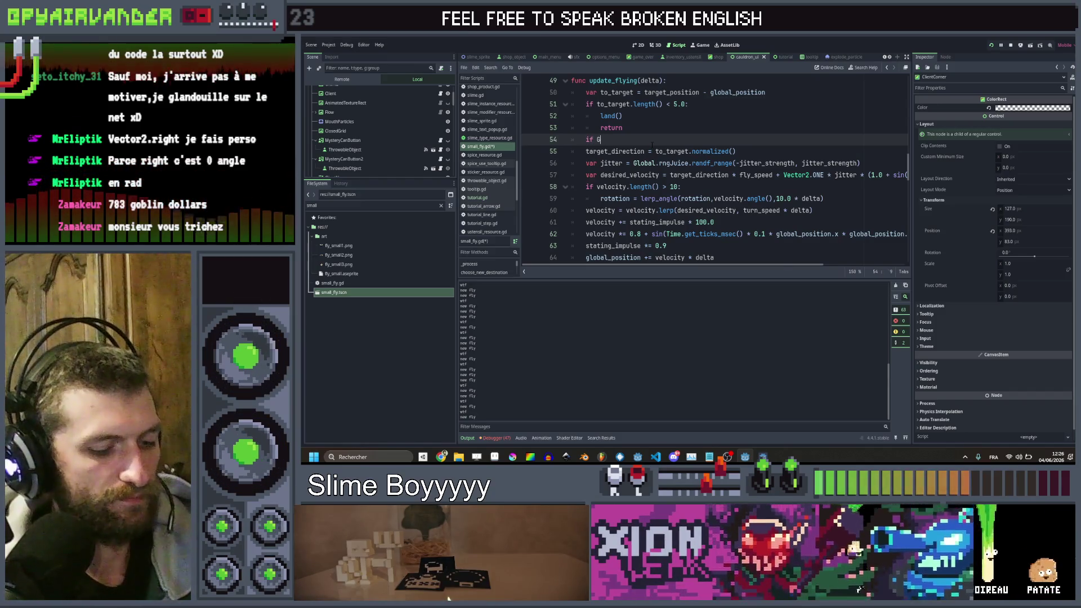
pyautogui.write('lobal.')
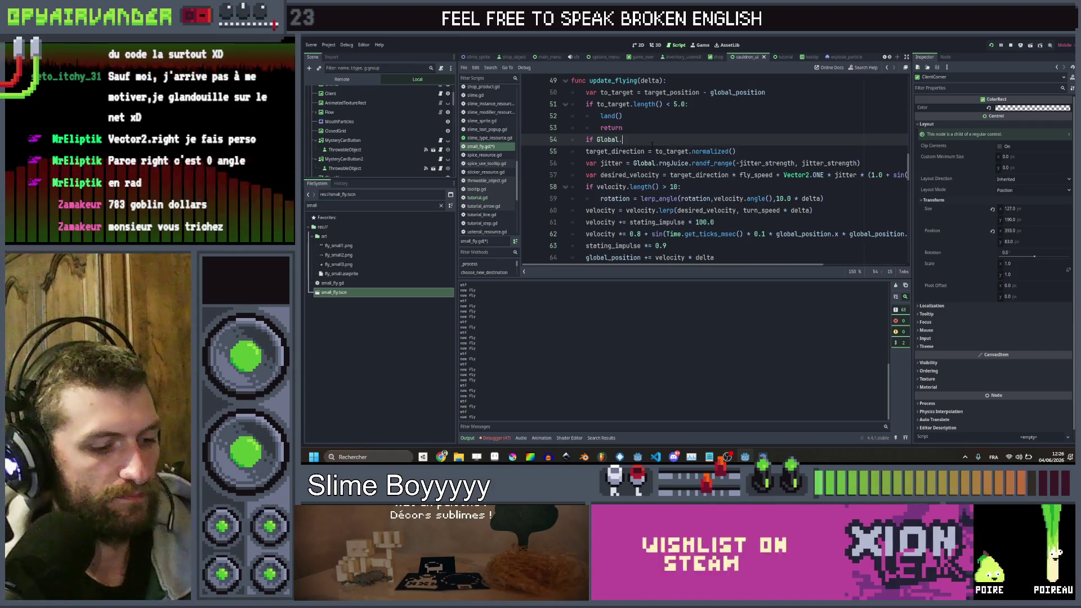
pyautogui.write('?ng')
pyautogui.press('Return')
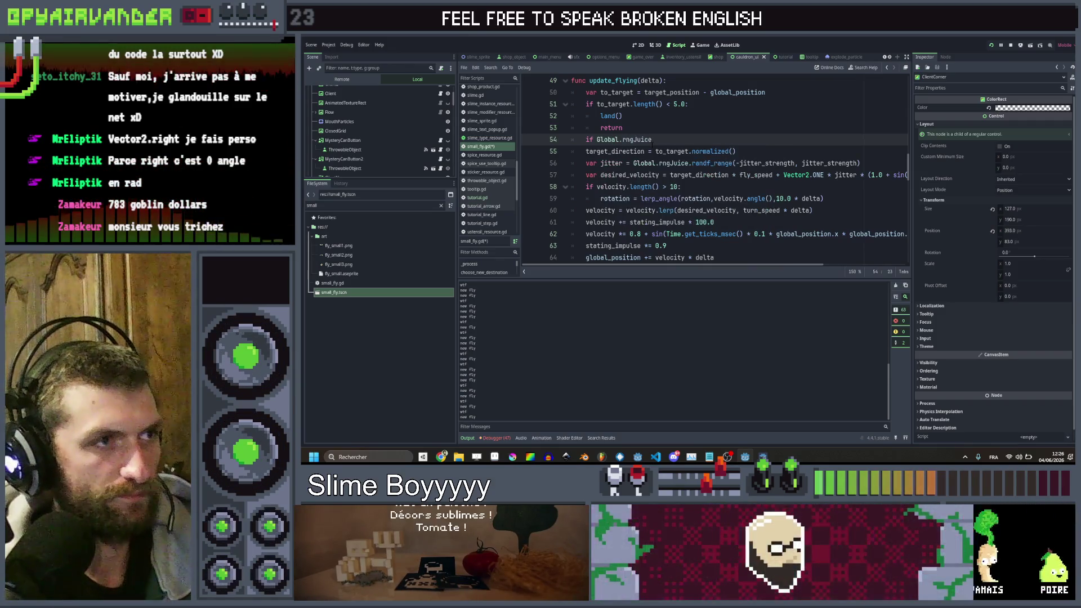
pyautogui.write('.r')
pyautogui.press('Return')
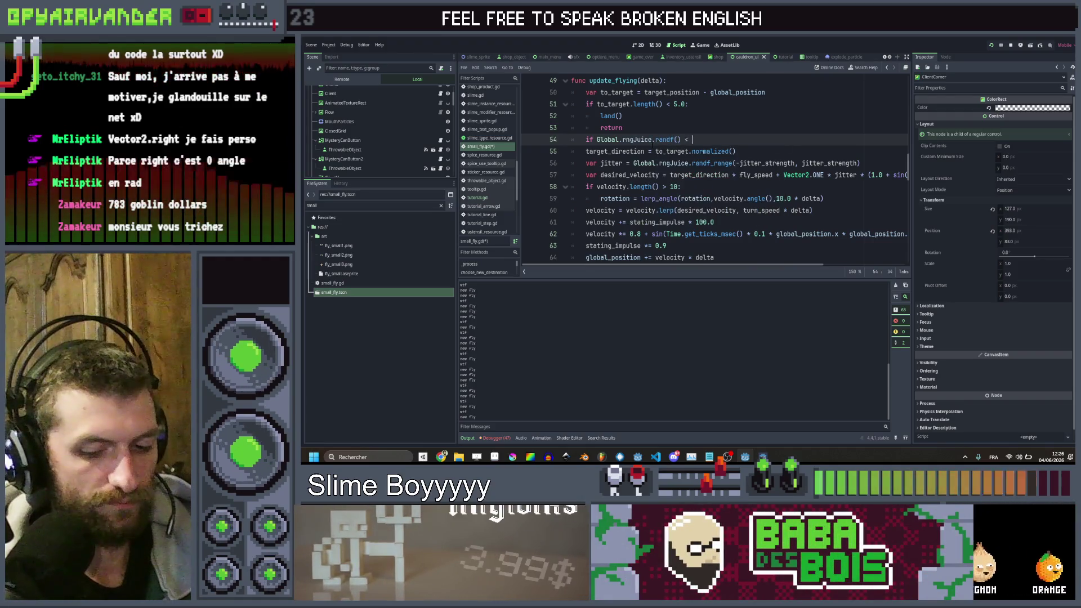
pyautogui.write('0.05')
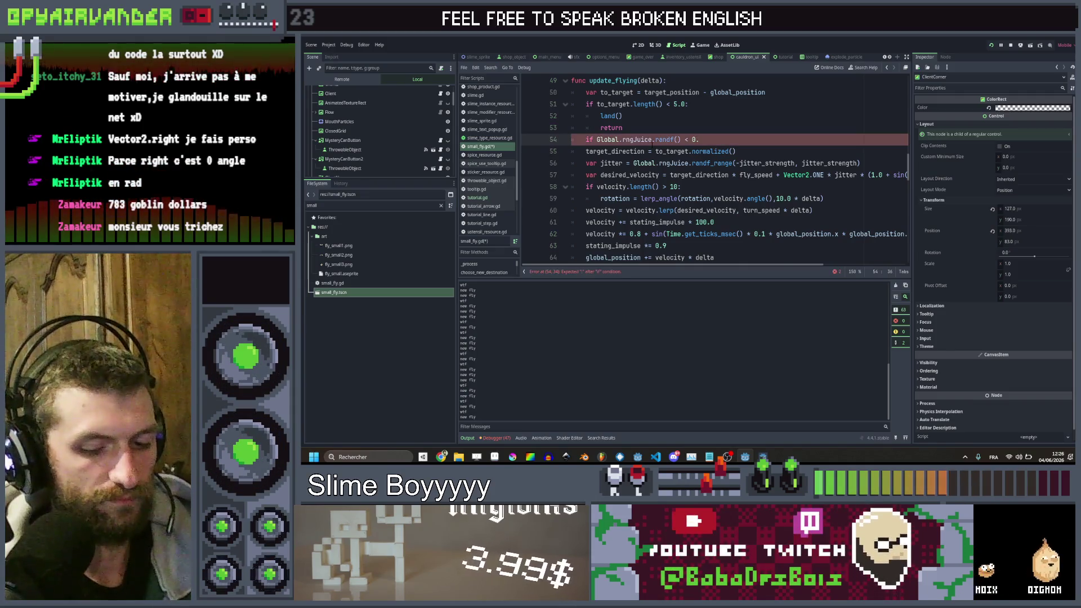
pyautogui.write(':')
pyautogui.press('Return')
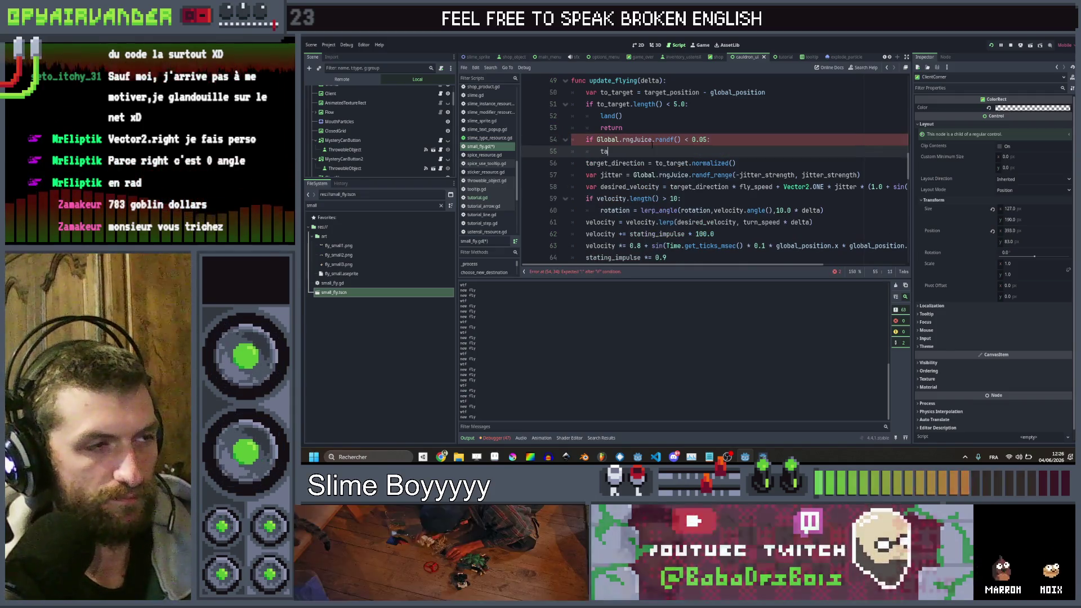
pyautogui.write('take_off()')
pyautogui.press('Return')
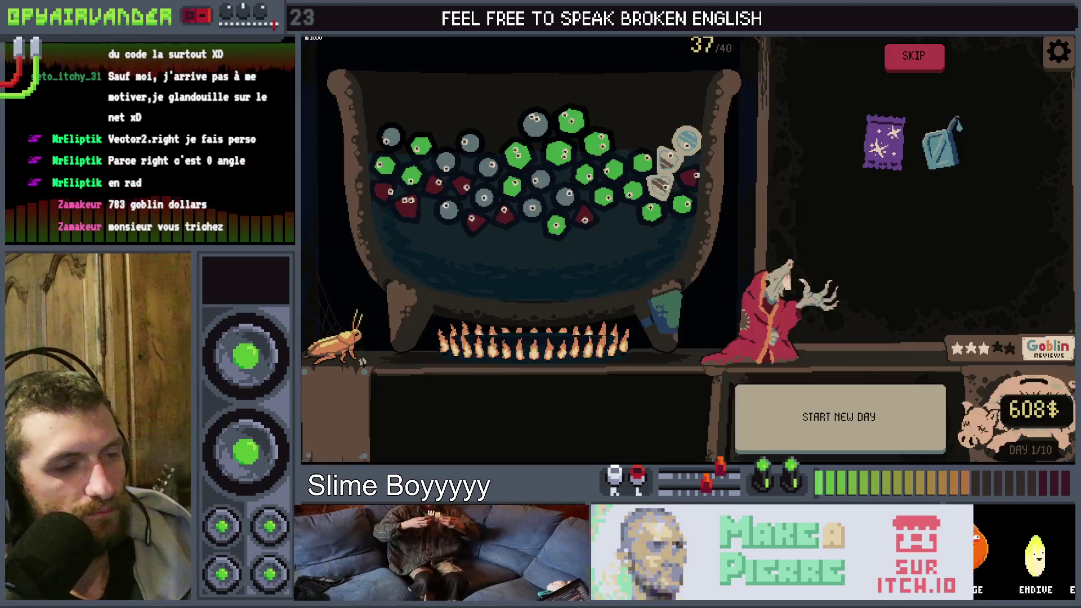
# - Buy the trash bin item, dropping money from 608$ to 567$
pyautogui.click(908, 63)
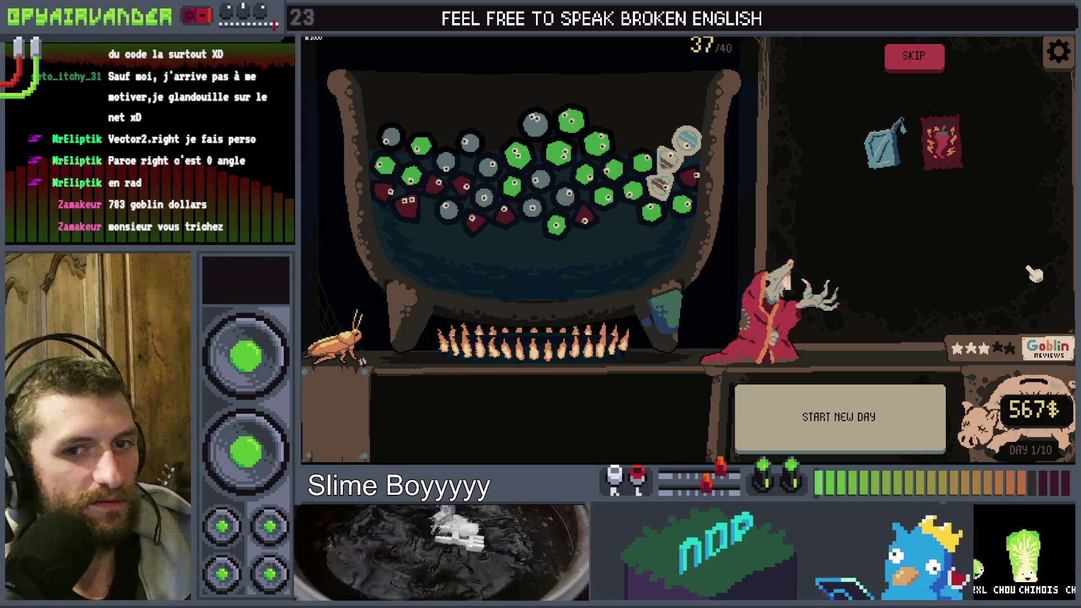
# - Stop the game and change 'lifetime -= 1' to 'lifetime -= remove' in take_off
pyautogui.hotkey('alt', 'F4')
pyautogui.scroll(2, 620, 169)
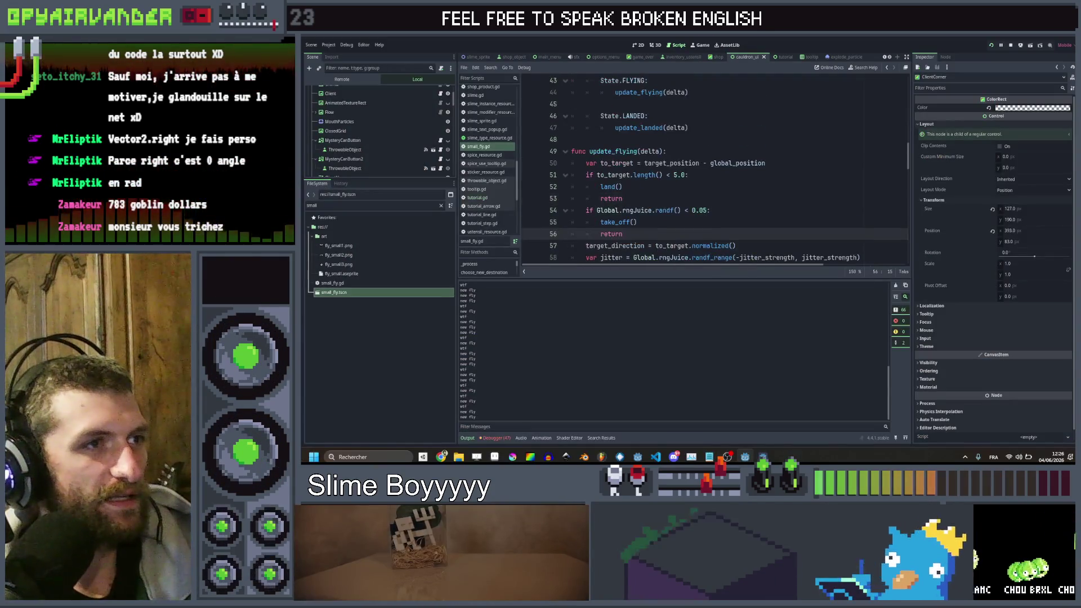
pyautogui.scroll(-1, 619, 169)
pyautogui.scroll(-8, 732, 129)
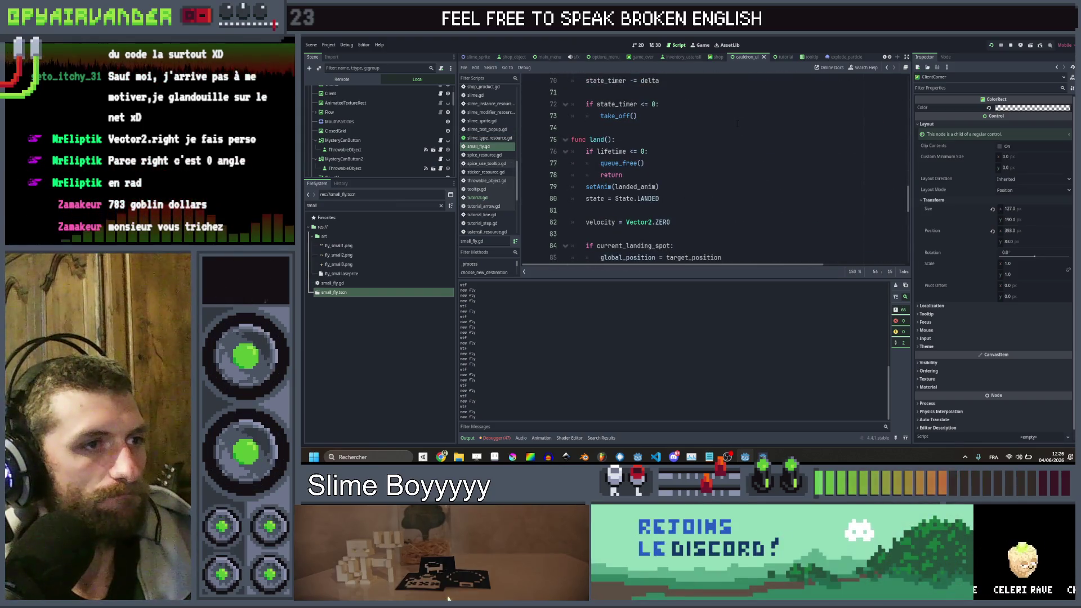
pyautogui.scroll(-1, 737, 124)
pyautogui.scroll(2, 737, 124)
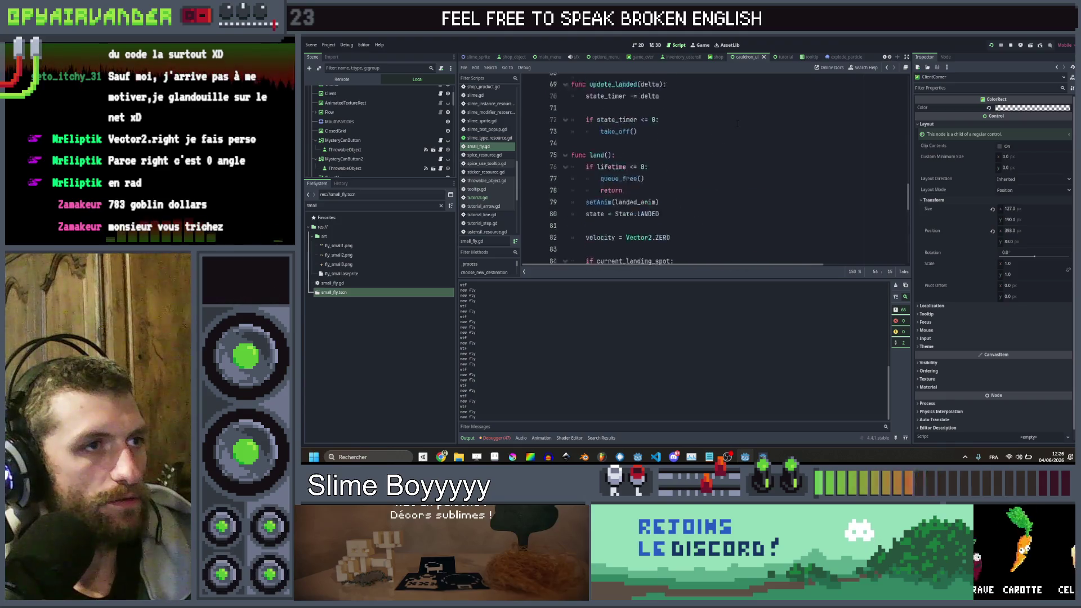
pyautogui.scroll(1, 736, 124)
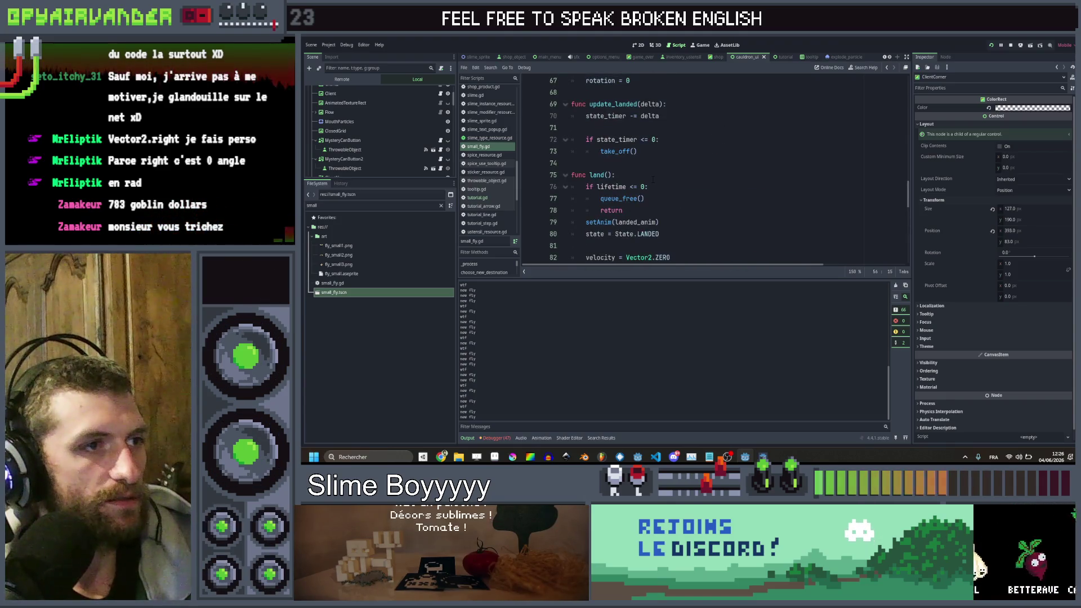
pyautogui.scroll(-5, 653, 179)
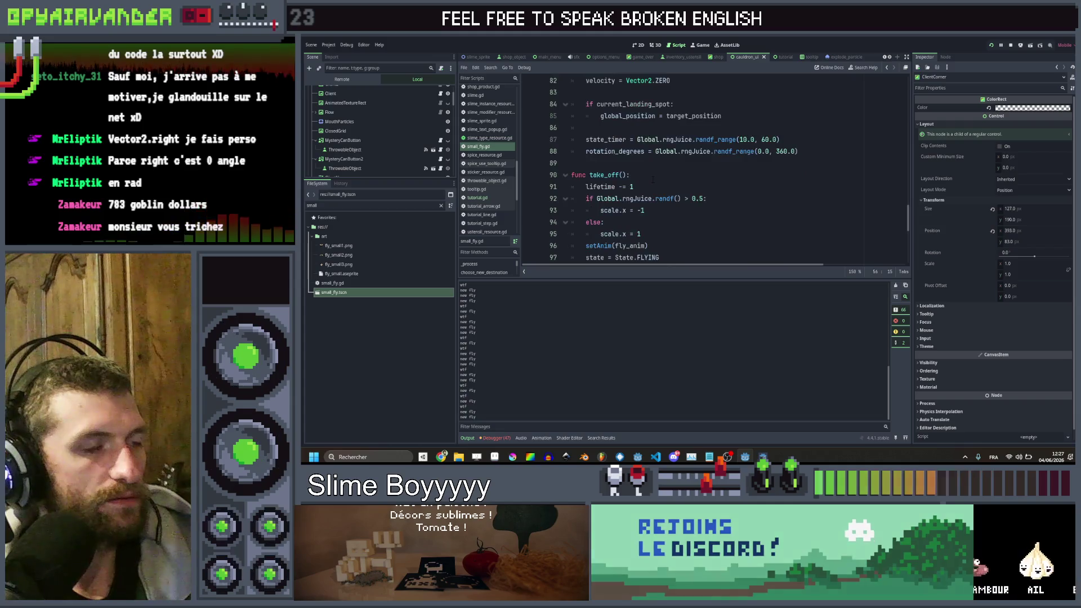
pyautogui.click(642, 187)
pyautogui.press('BackSpace')
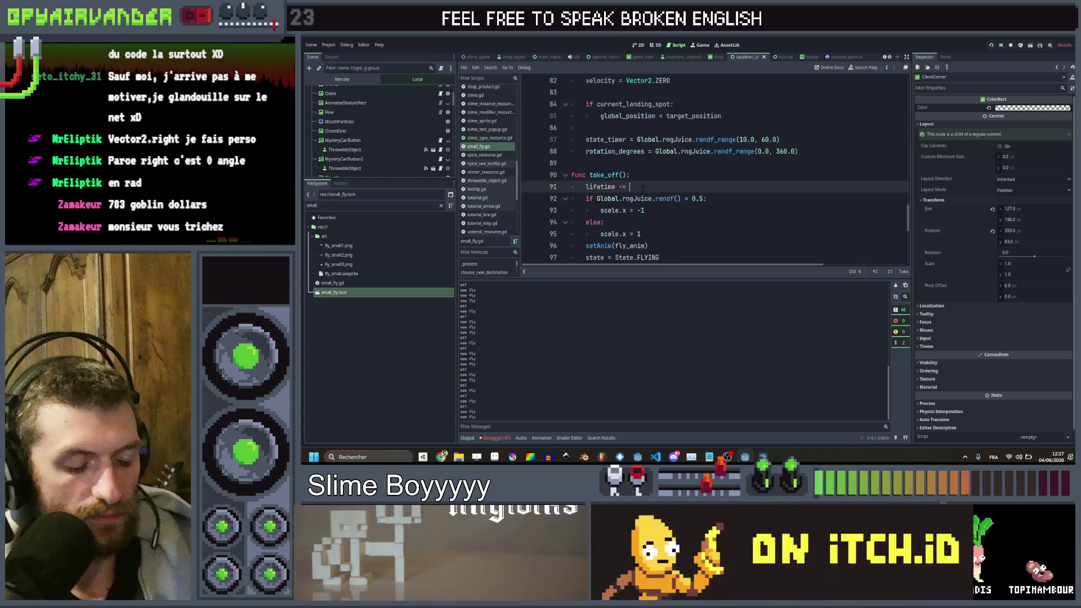
pyautogui.write('remov')
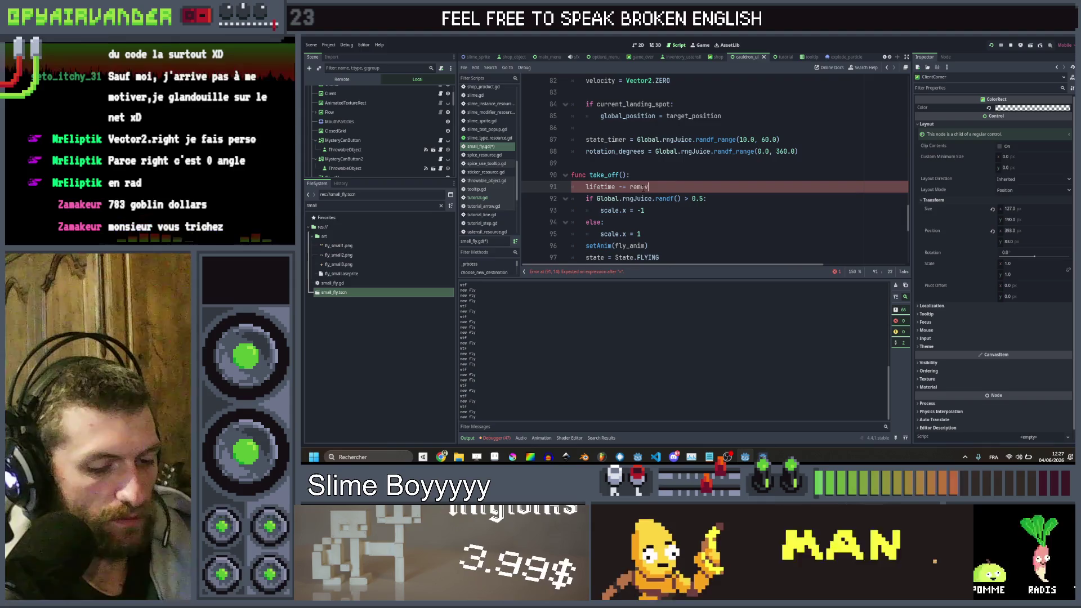
pyautogui.write('e')
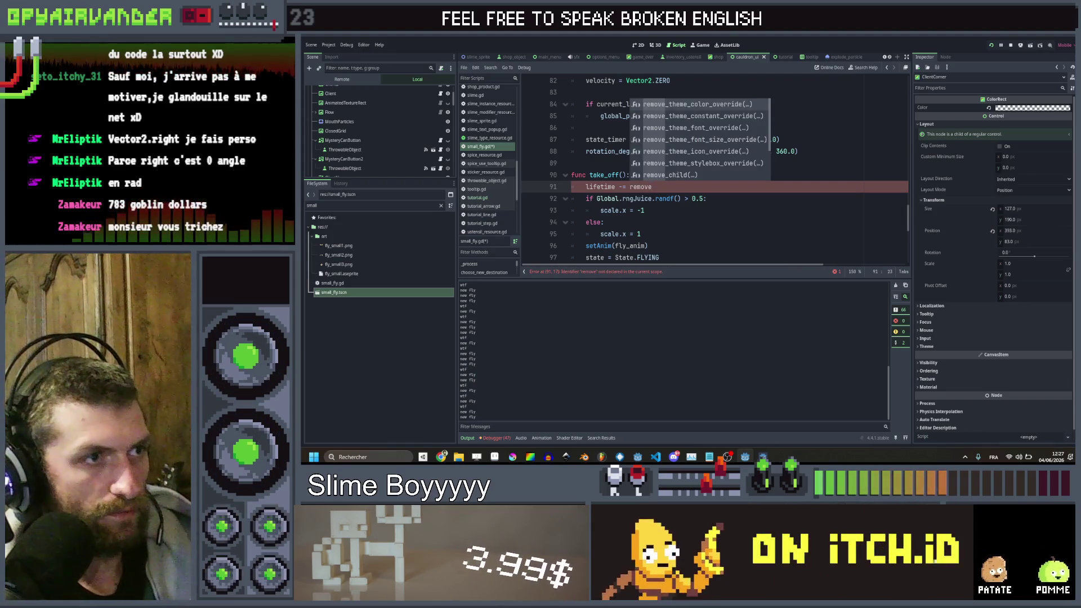
# - Give take_off() a 'remove = 1' parameter, call take_off(0) on line 55, and save
pyautogui.click(622, 175)
pyautogui.write('remove = ')
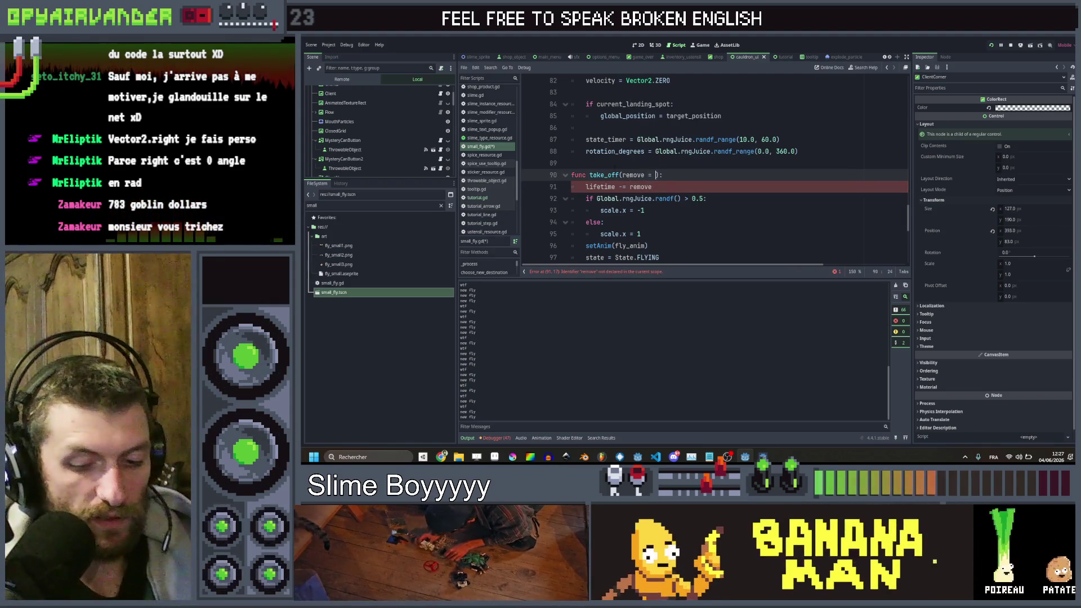
pyautogui.write('1')
pyautogui.scroll(8, 715, 169)
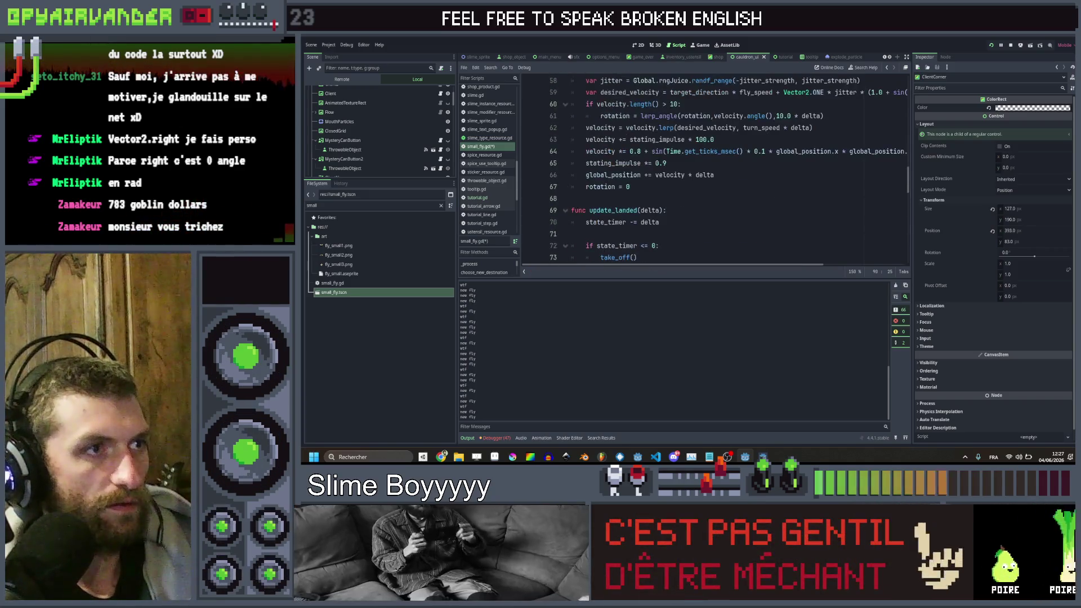
pyautogui.scroll(3, 715, 169)
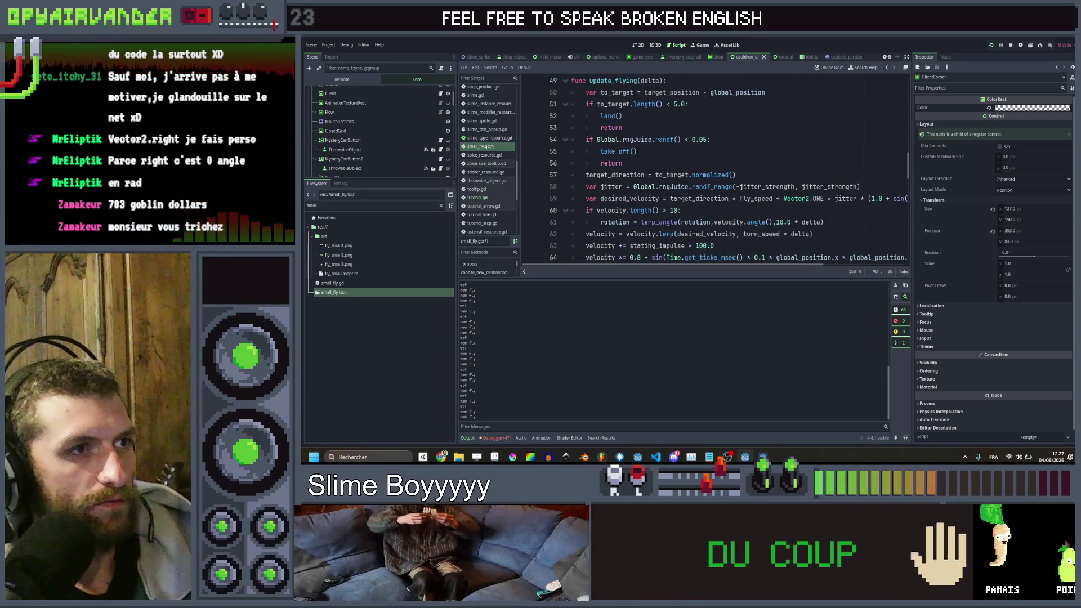
pyautogui.click(635, 152)
pyautogui.write('0')
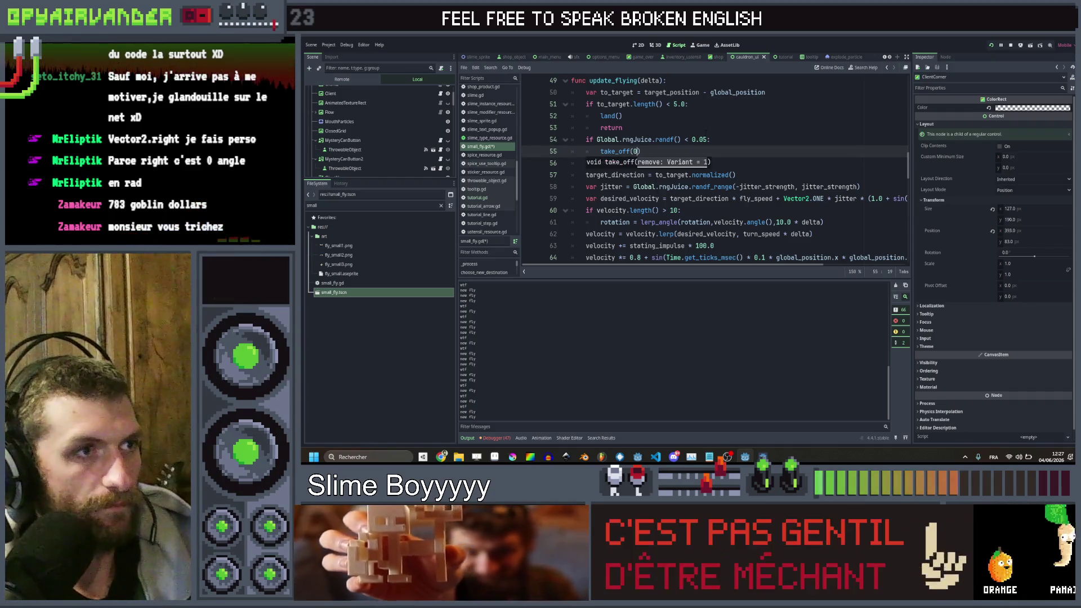
pyautogui.click(622, 116)
pyautogui.hotkey('ctrl', 's')
pyautogui.moveTo(762, 457)
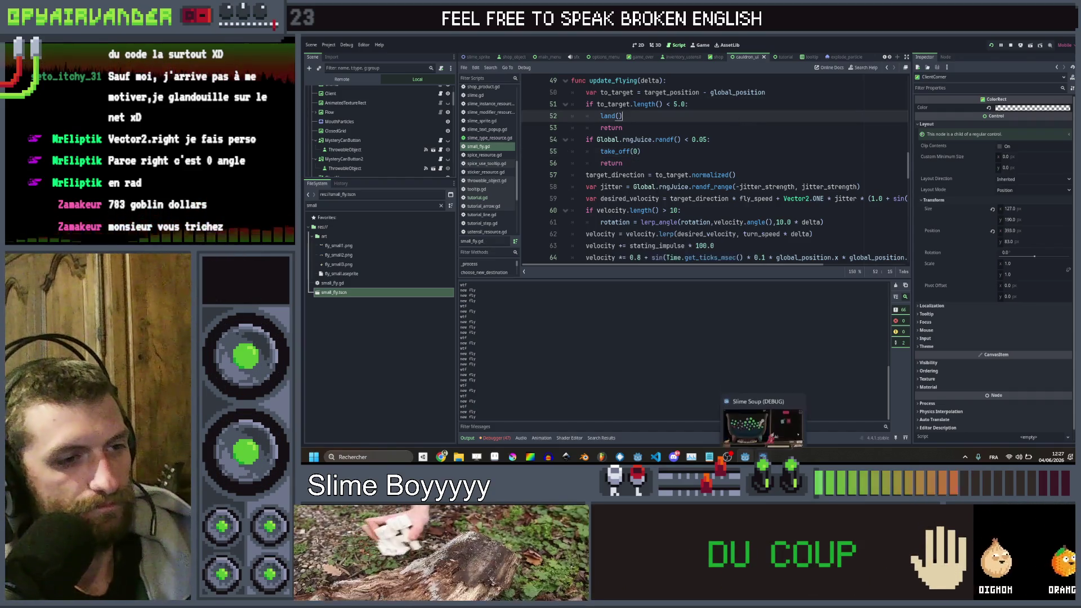
pyautogui.scroll(-15, 714, 169)
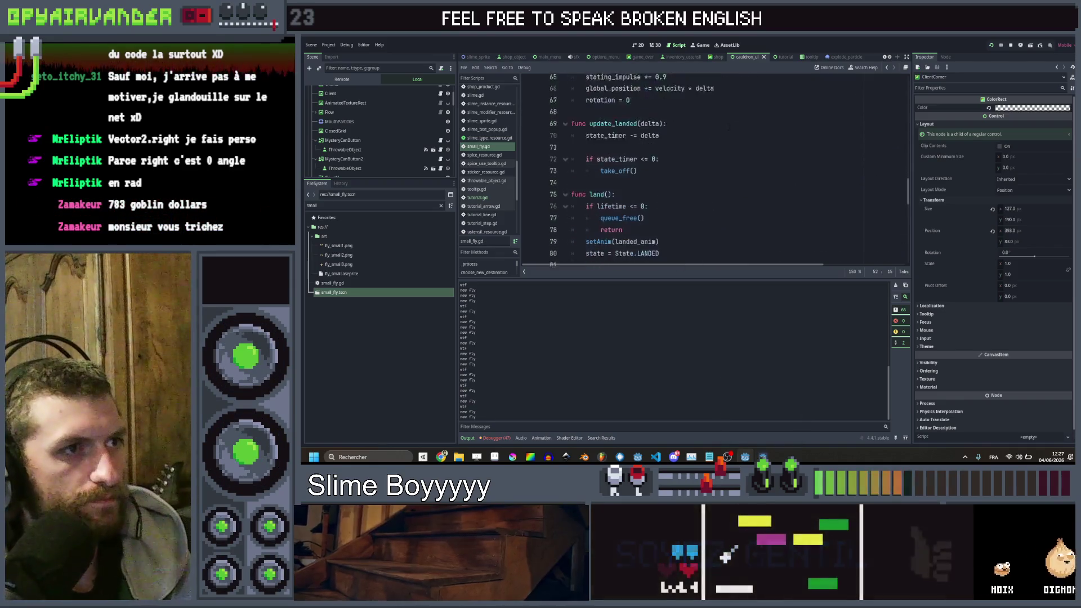
pyautogui.scroll(9, 707, 121)
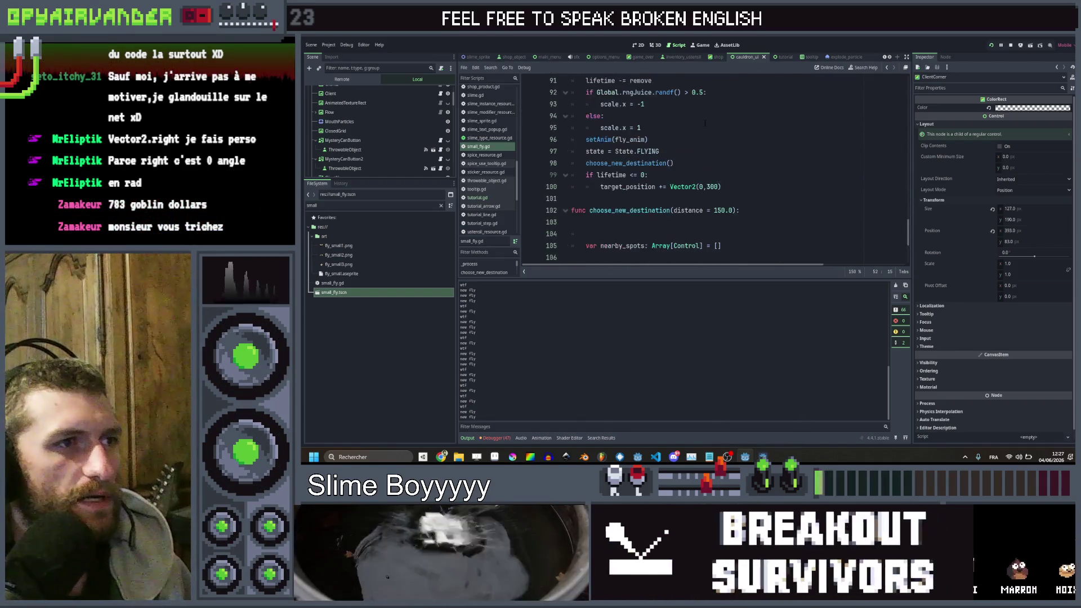
pyautogui.scroll(13, 706, 121)
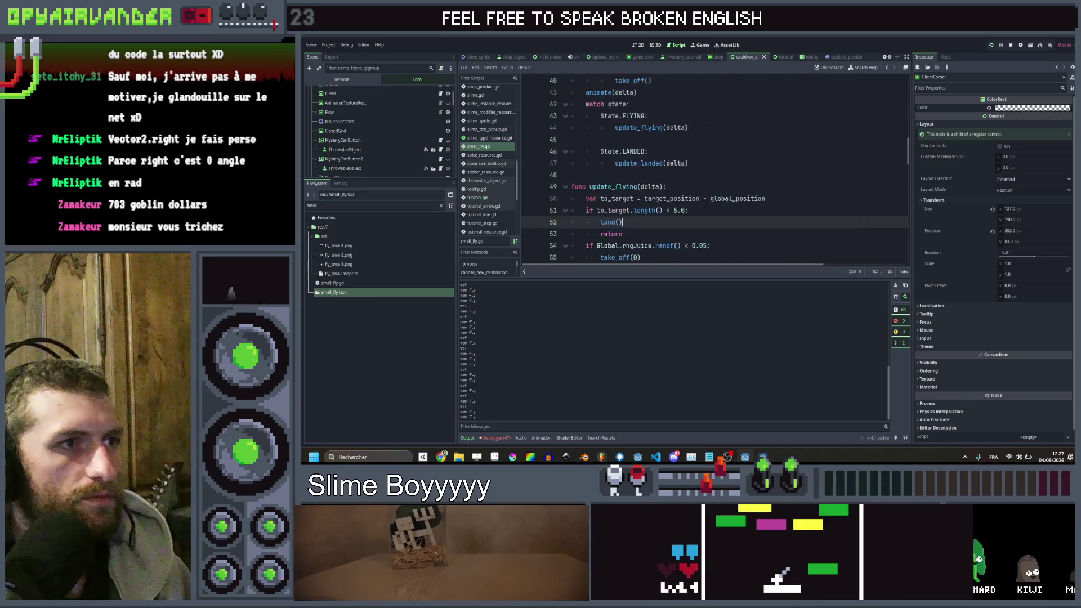
pyautogui.scroll(-5, 707, 121)
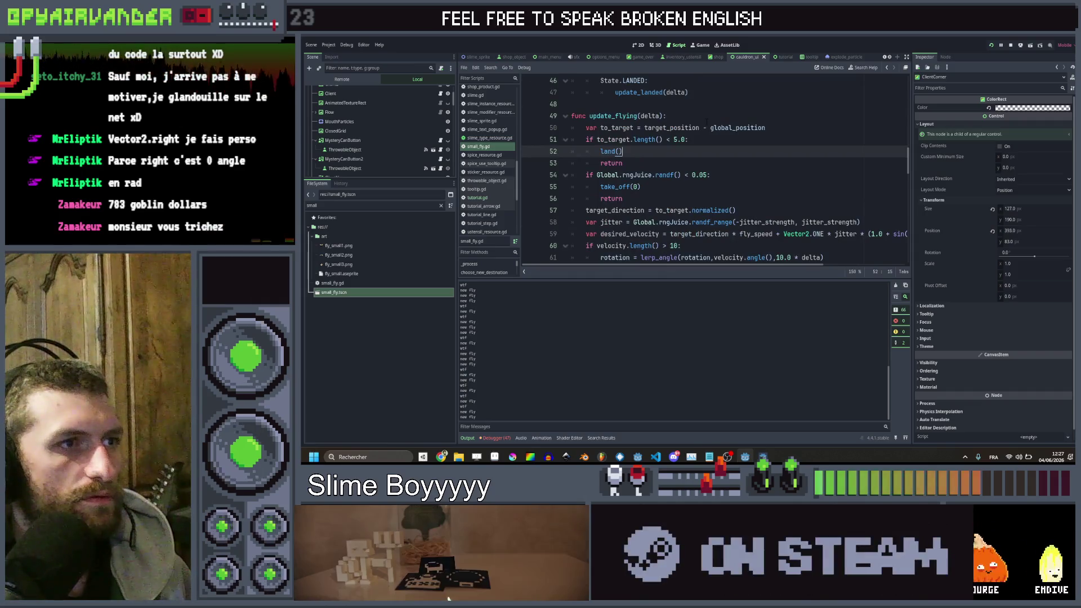
pyautogui.scroll(-6, 707, 121)
pyautogui.scroll(10, 707, 121)
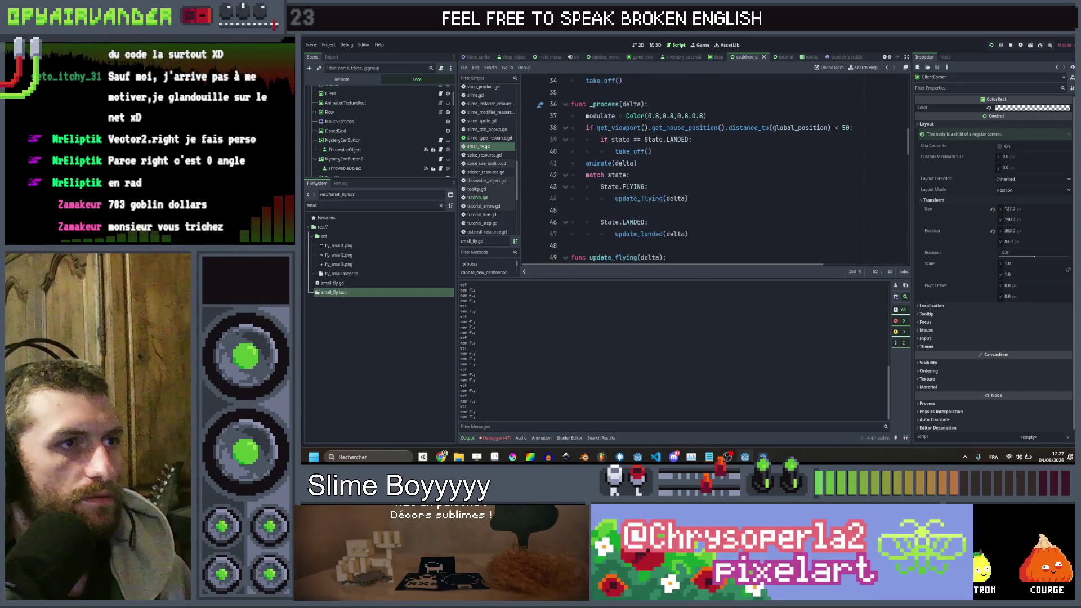
pyautogui.scroll(-10, 706, 122)
pyautogui.scroll(12, 706, 122)
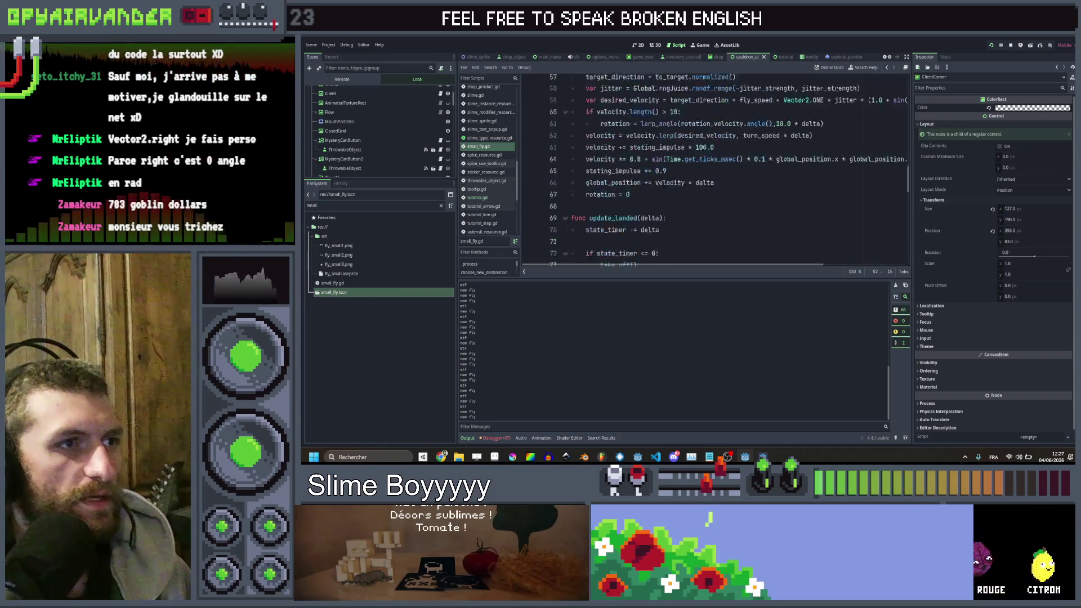
pyautogui.scroll(1, 706, 121)
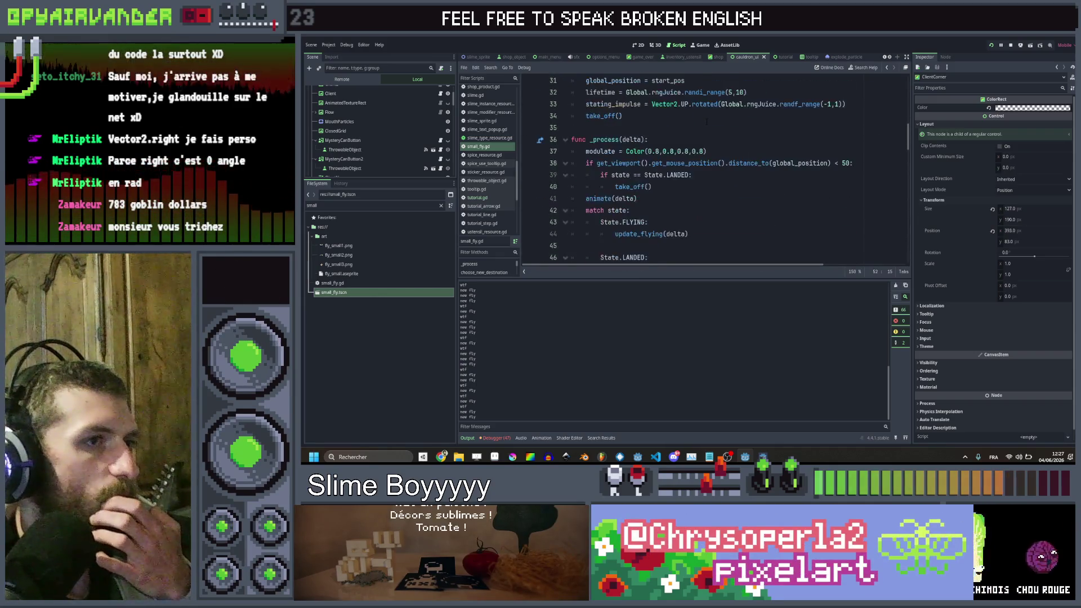
# - Launch the game and buy the 43$, 45$ and 47$ trash cans
pyautogui.press('F5')
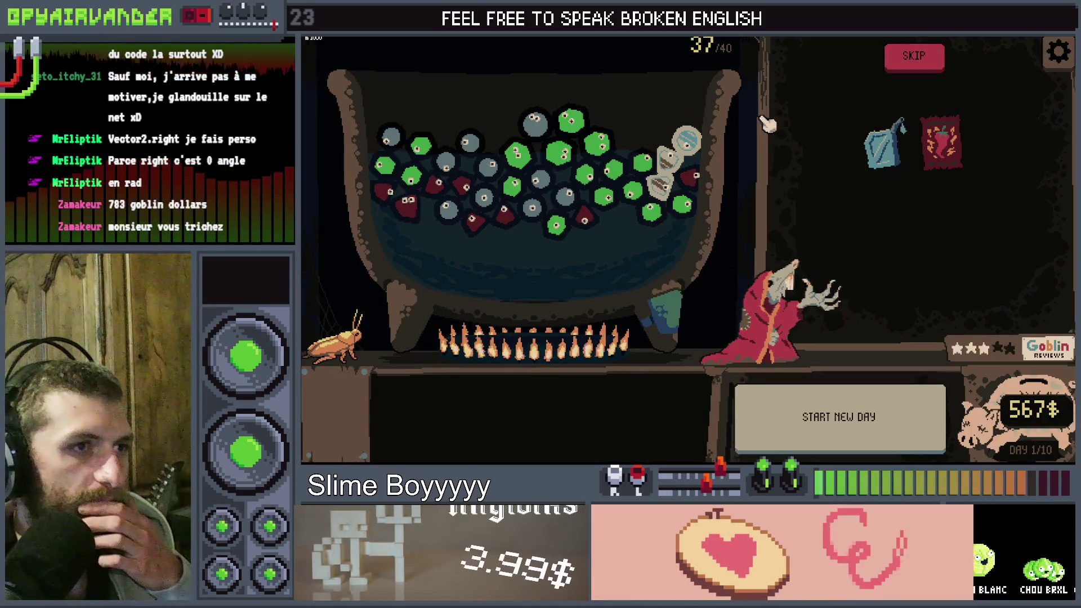
pyautogui.click(923, 59)
pyautogui.click(954, 138)
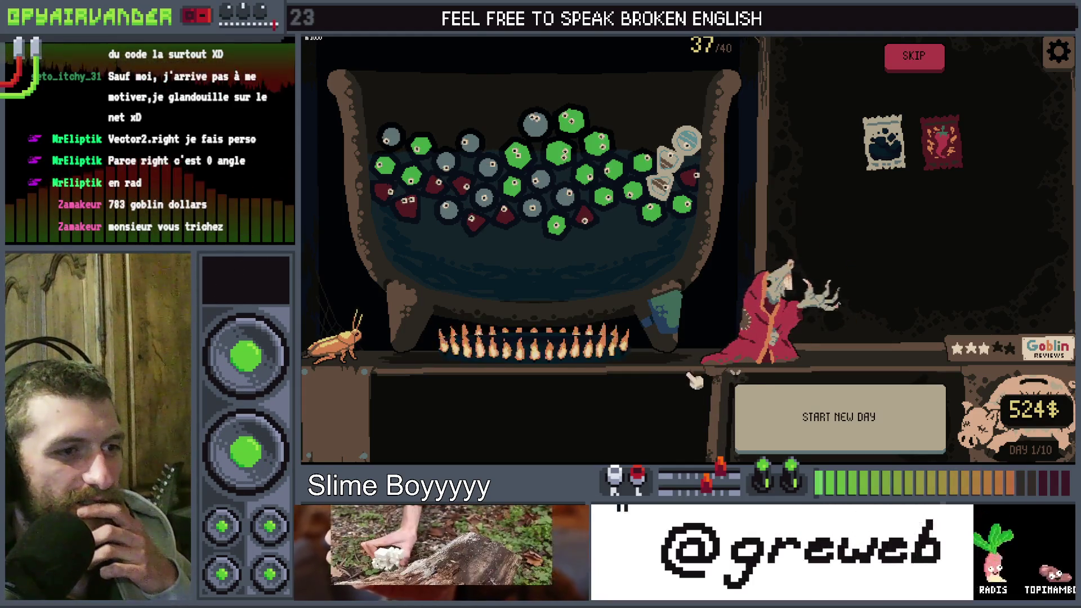
pyautogui.moveTo(553, 309)
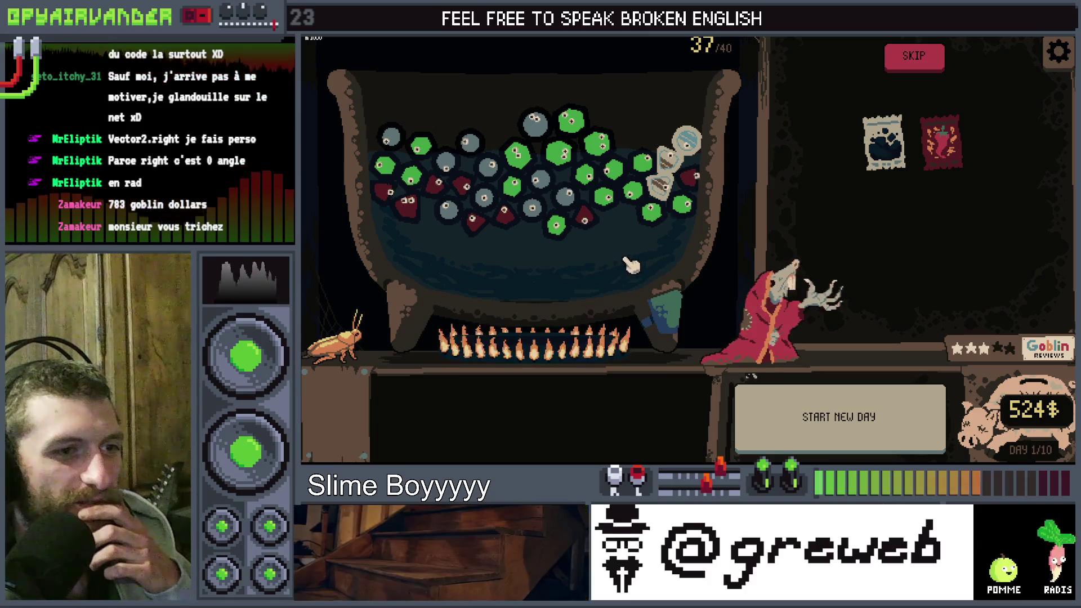
pyautogui.click(940, 144)
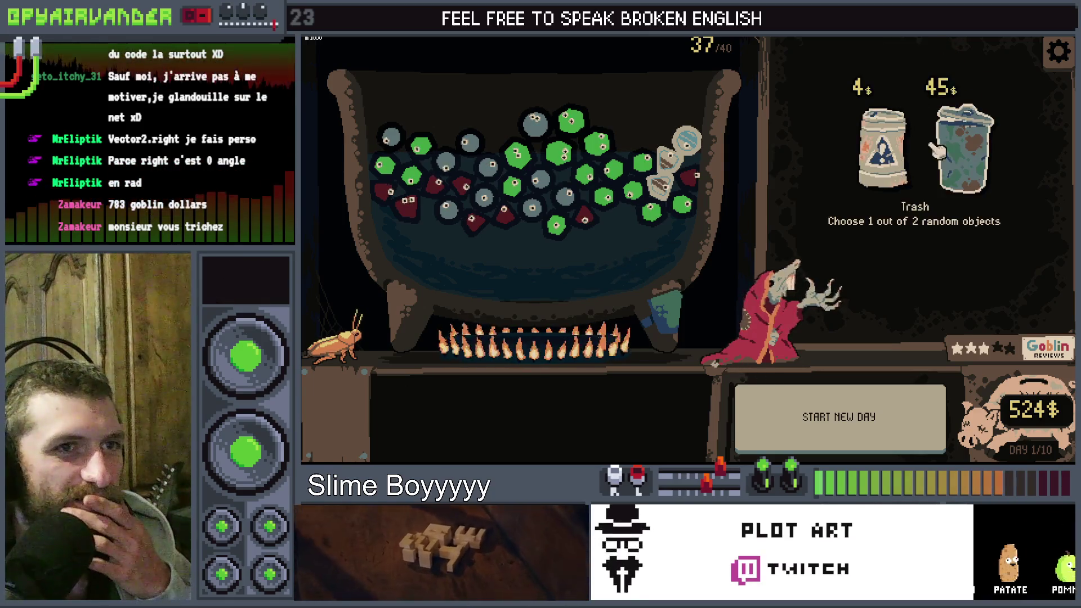
pyautogui.click(965, 149)
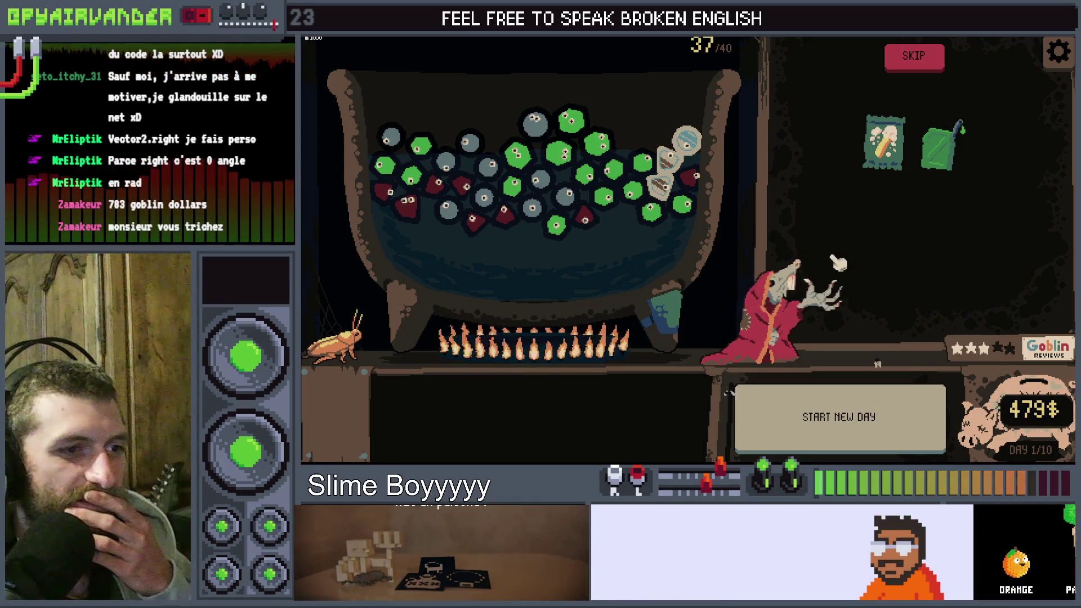
pyautogui.click(928, 61)
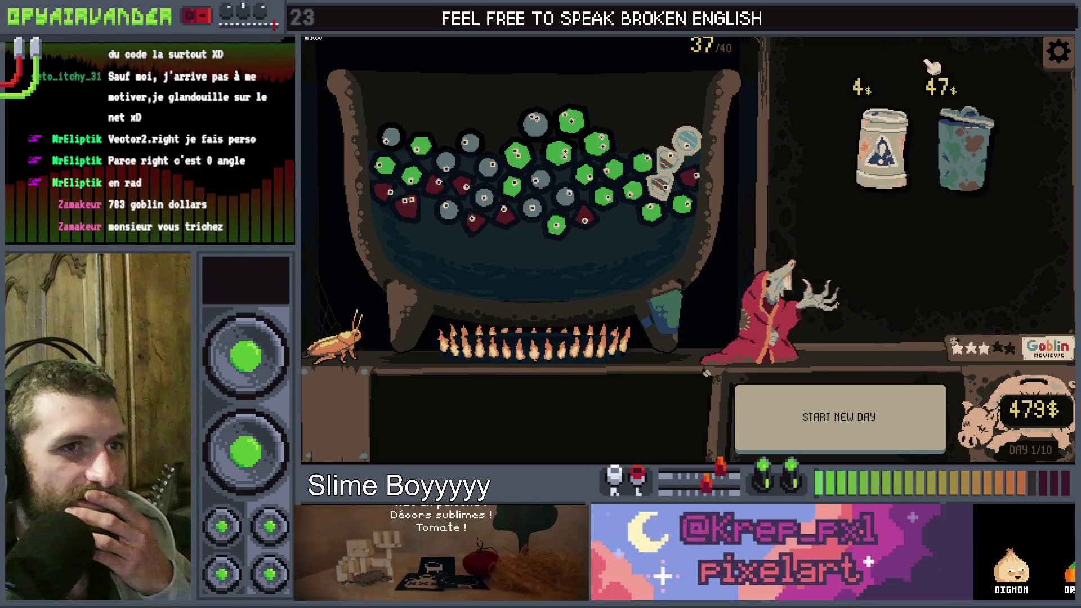
# - Buy the 49$ trash can, choose Cola, add Mayonnaise and Nitroglycerin, then close the game
pyautogui.click(962, 161)
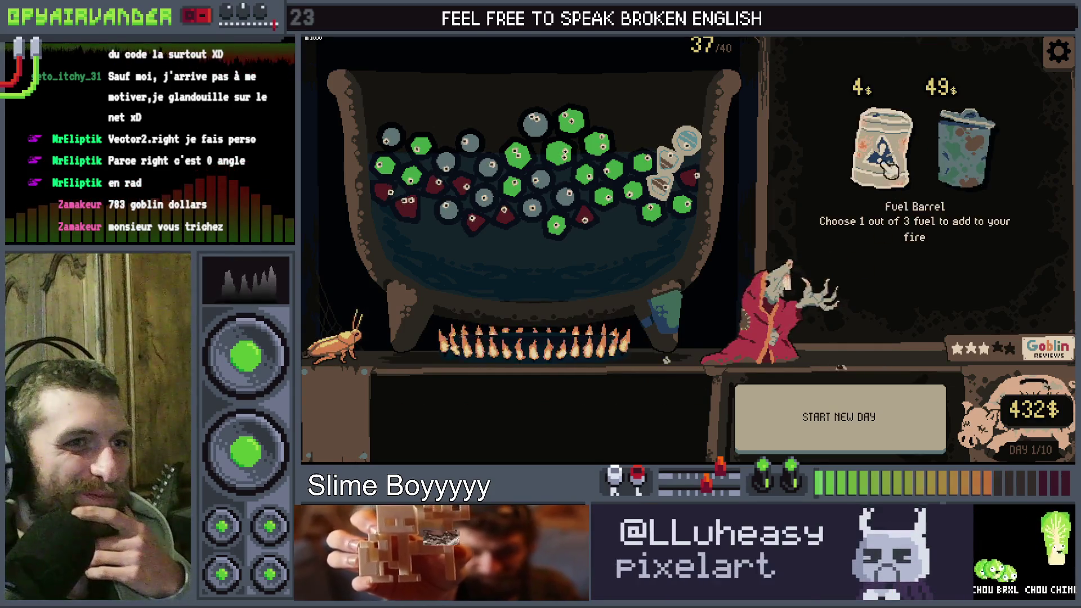
pyautogui.click(964, 149)
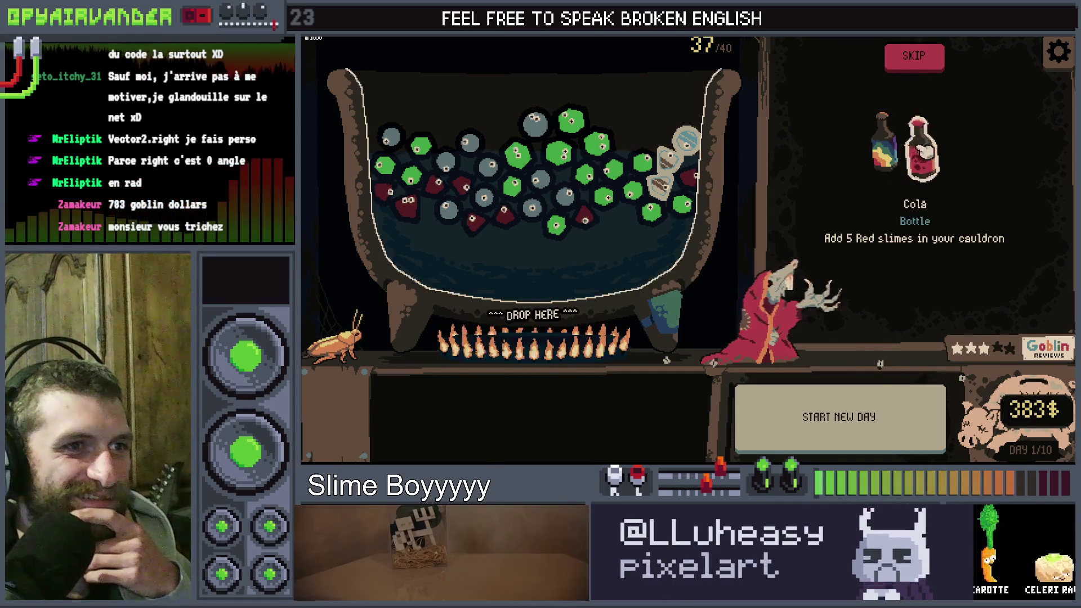
pyautogui.click(923, 151)
pyautogui.click(976, 144)
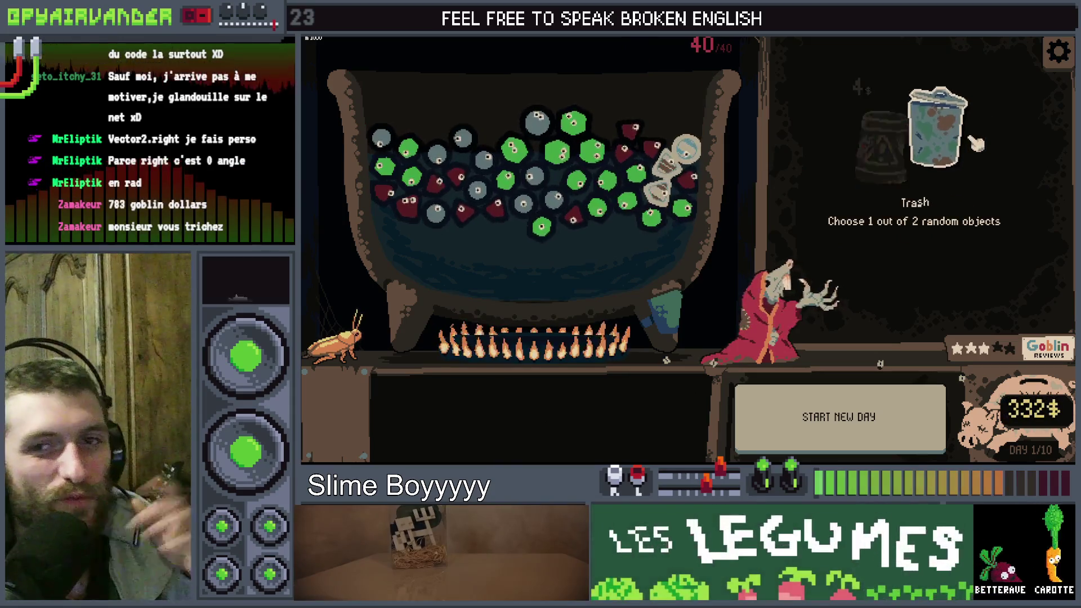
pyautogui.moveTo(975, 144)
pyautogui.mouseDown()
pyautogui.moveTo(833, 149)
pyautogui.moveTo(692, 180)
pyautogui.moveTo(591, 178)
pyautogui.mouseUp()
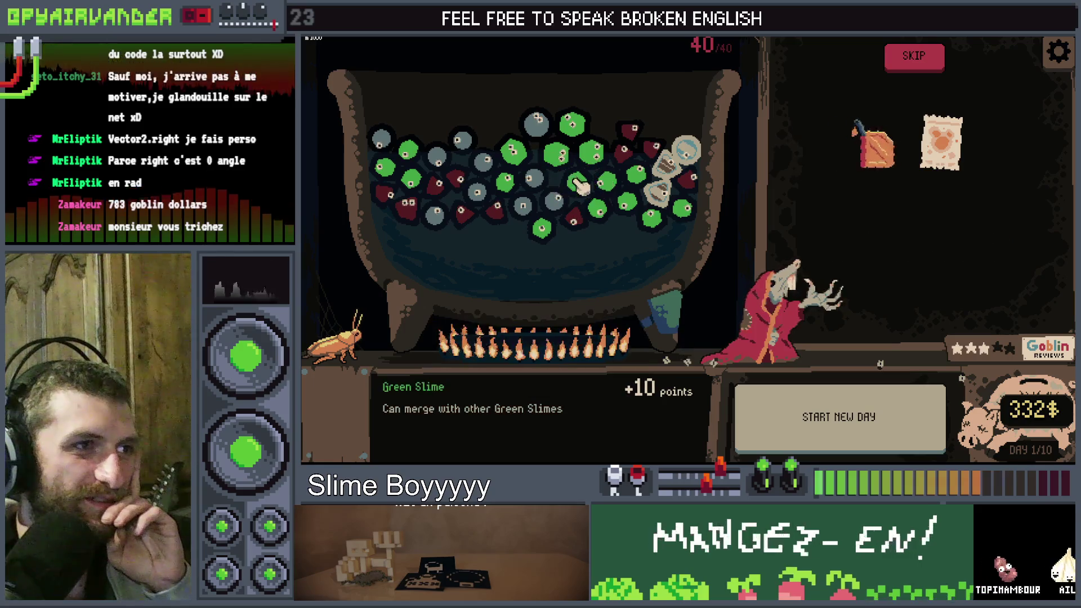
pyautogui.moveTo(873, 145)
pyautogui.mouseDown()
pyautogui.moveTo(529, 341)
pyautogui.moveTo(560, 347)
pyautogui.mouseUp()
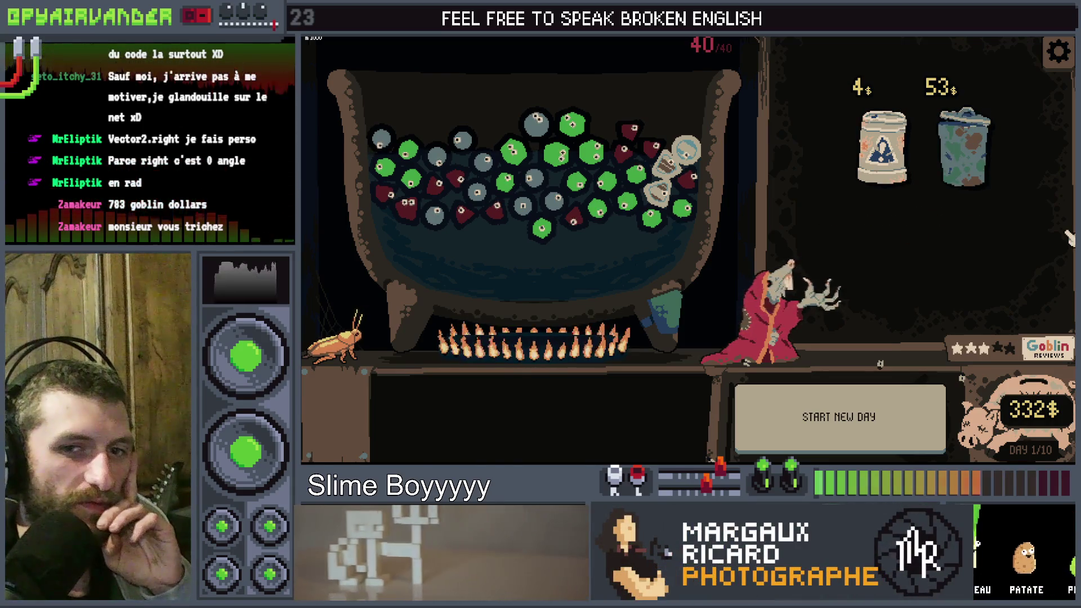
pyautogui.press('F8')
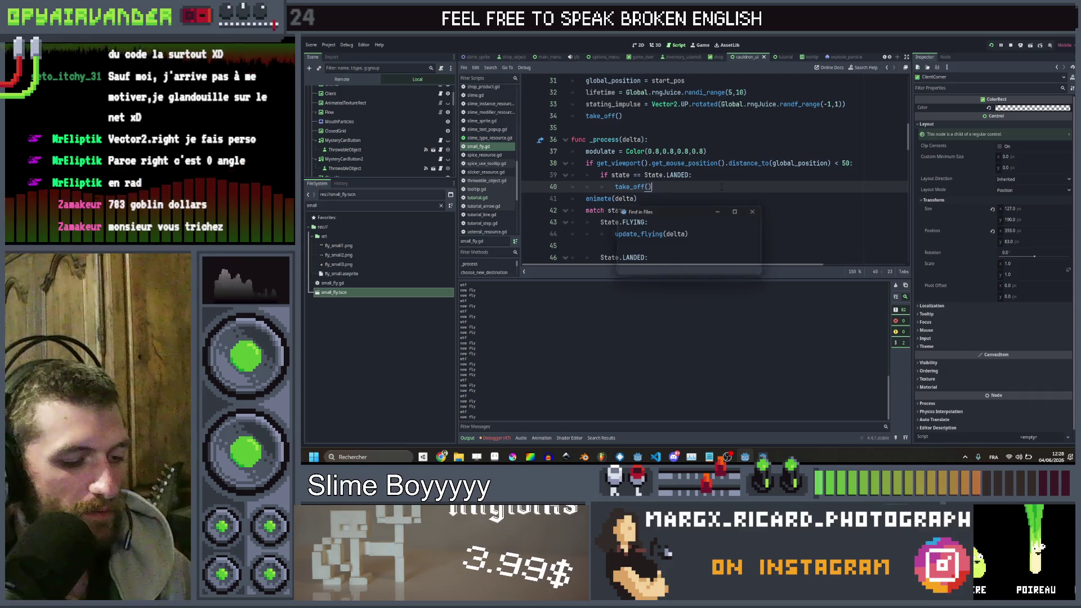
# - Search all files for drop_hint and open its colour lines in cauldron_manager.gd
pyautogui.write('drop_')
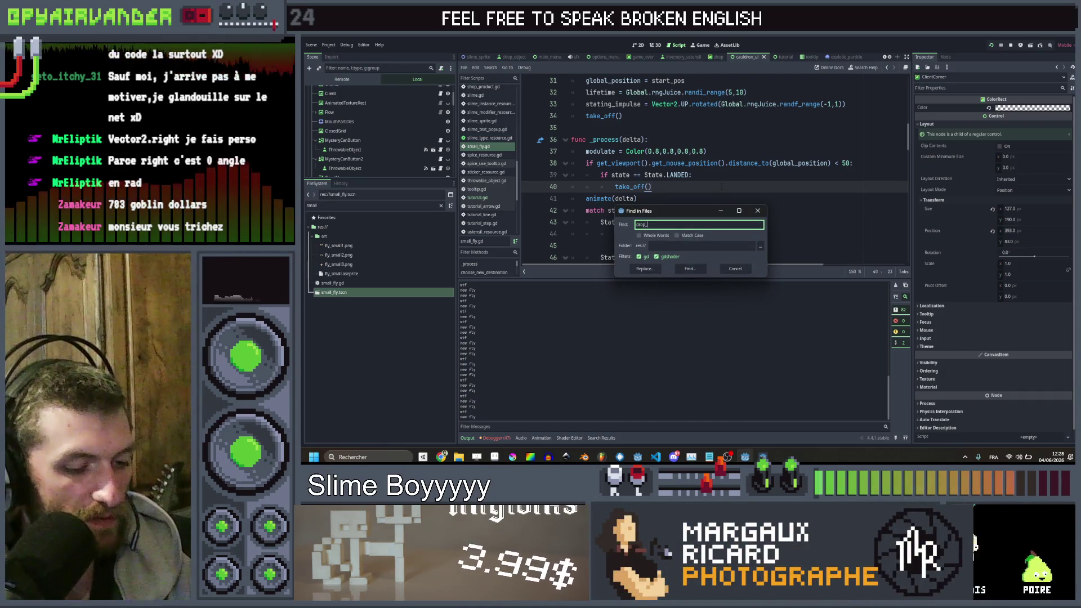
pyautogui.write('hint')
pyautogui.press('Return')
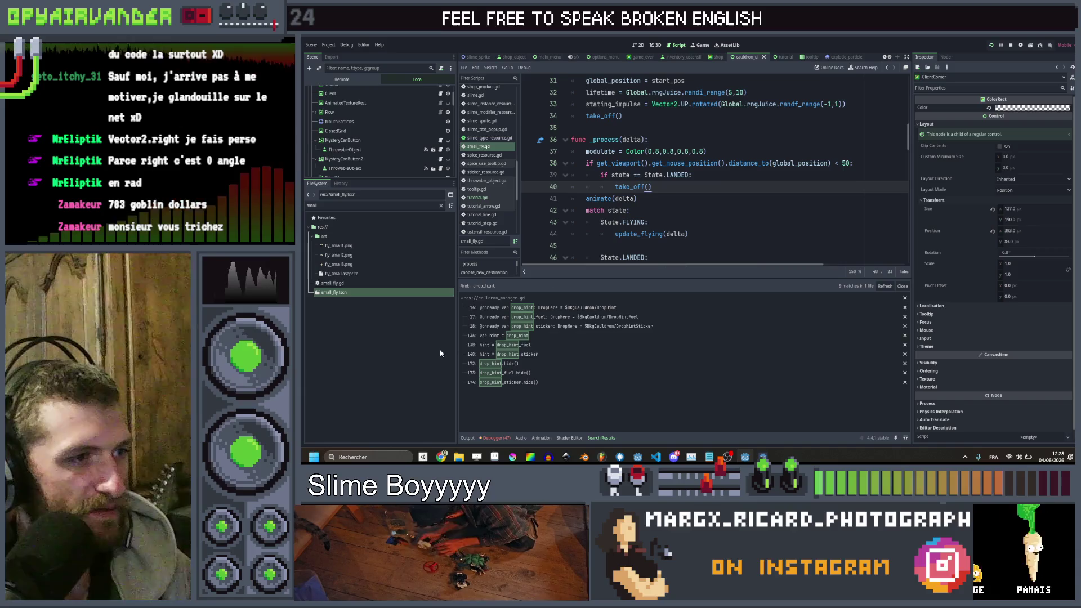
pyautogui.click(473, 345)
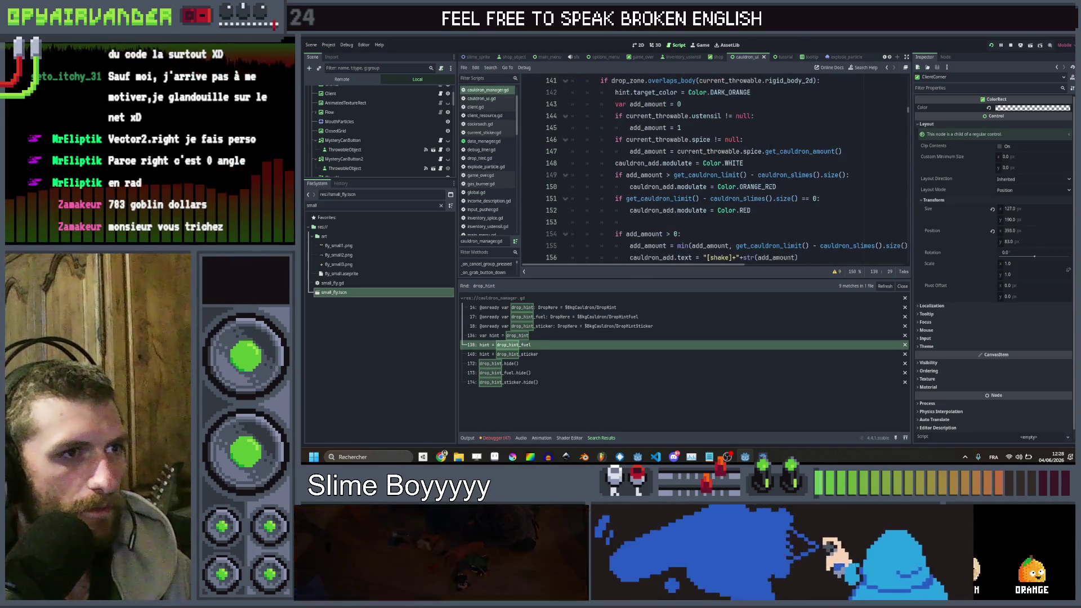
pyautogui.click(796, 186)
pyautogui.scroll(1, 797, 186)
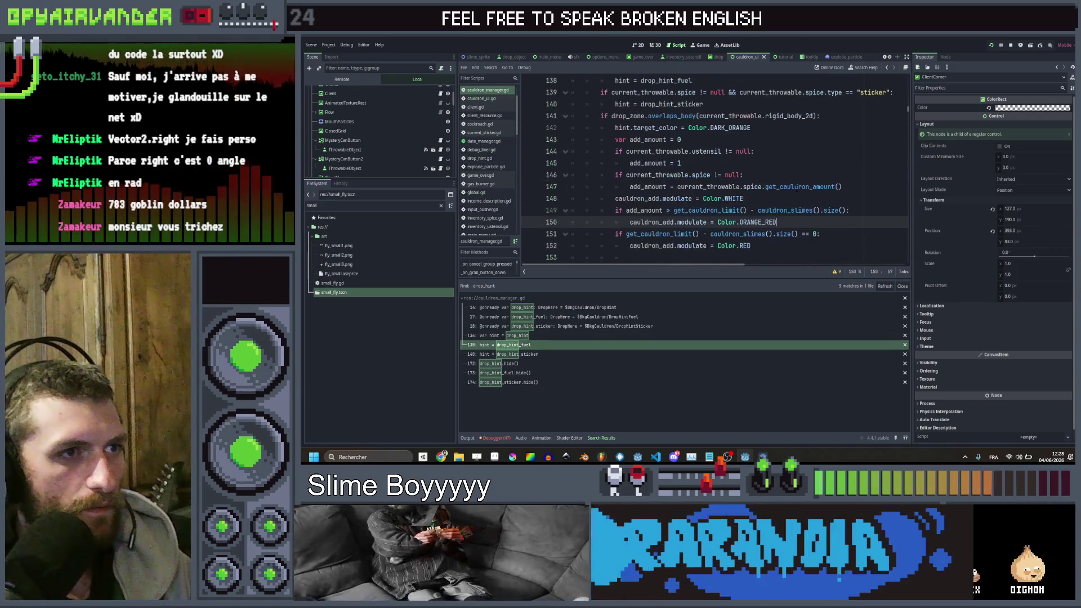
pyautogui.scroll(2, 796, 186)
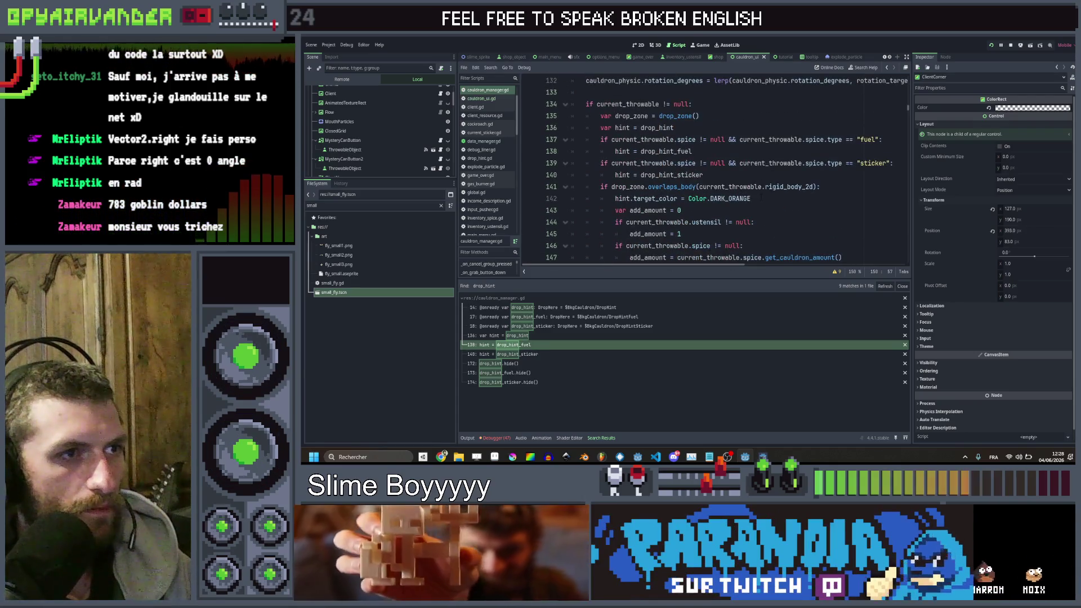
pyautogui.click(759, 198)
pyautogui.scroll(-8, 760, 198)
pyautogui.scroll(3, 760, 198)
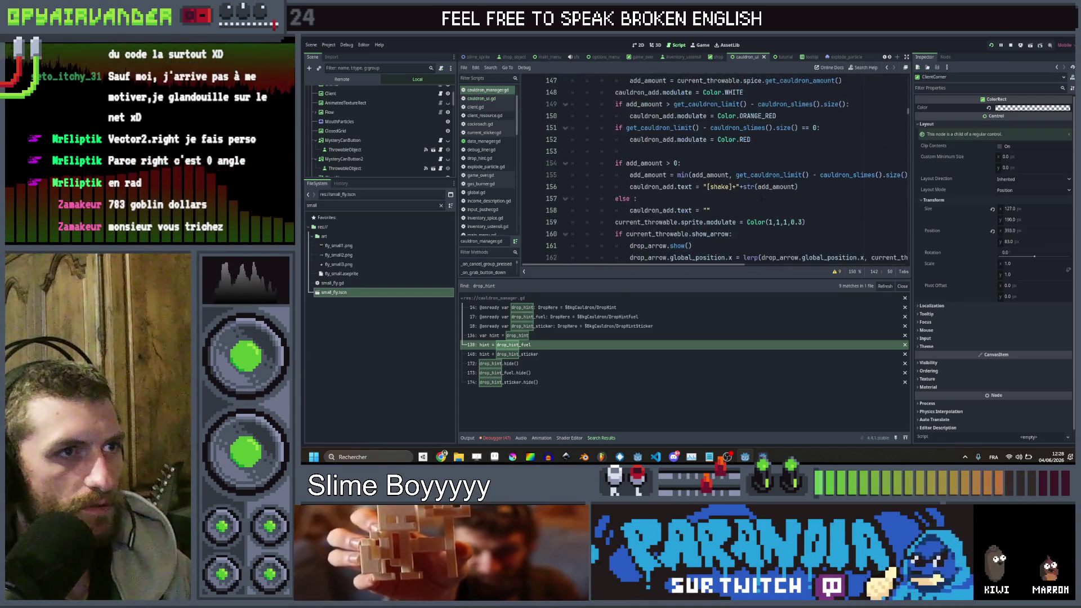
pyautogui.scroll(-2, 760, 199)
pyautogui.scroll(5, 715, 168)
# - Set the hint colours to Color.WHITE on line 142 and Color.ORANGE on line 165, then save
pyautogui.click(726, 127)
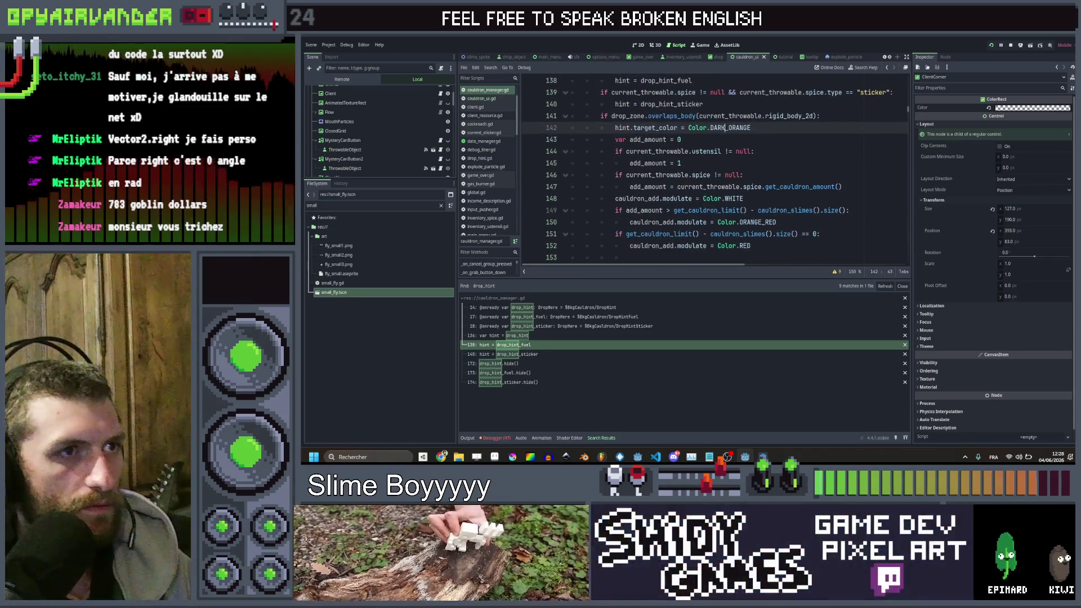
pyautogui.write('WHITE')
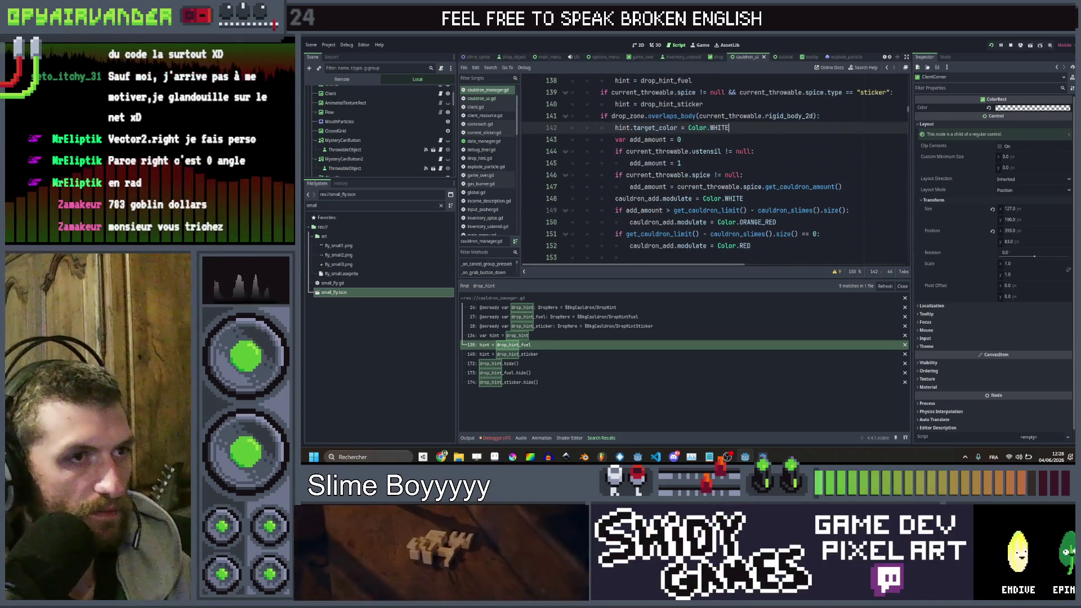
pyautogui.scroll(-7, 715, 169)
pyautogui.doubleClick(718, 151)
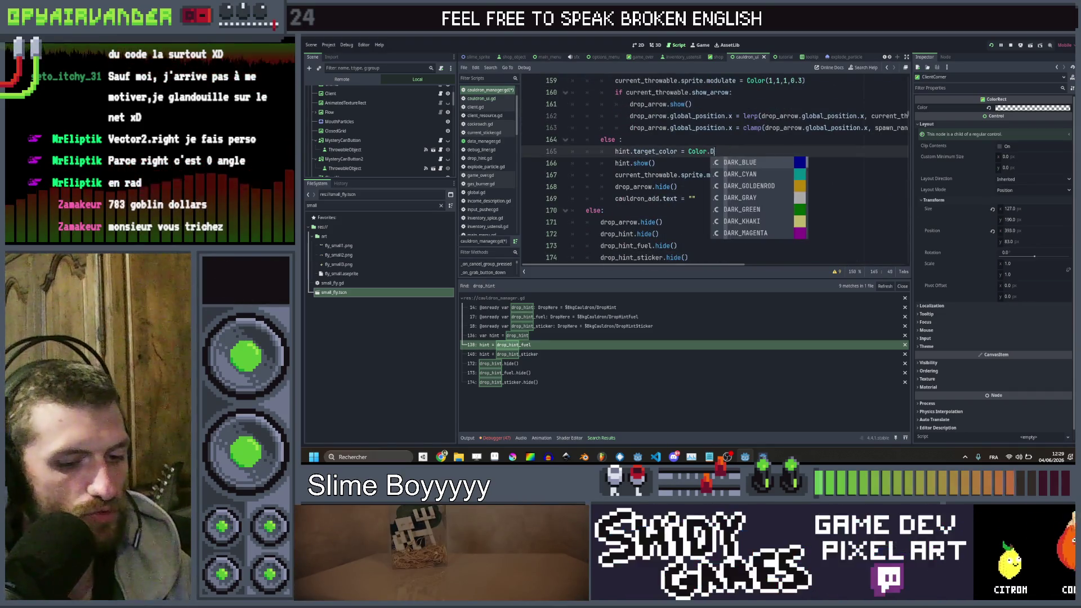
pyautogui.write('OR')
pyautogui.press('Return')
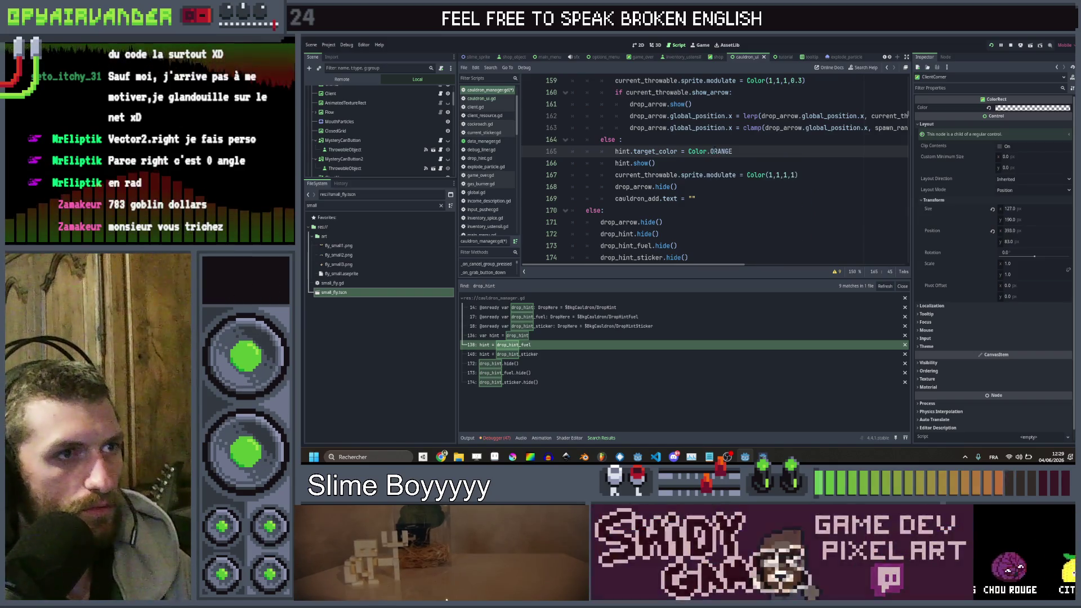
pyautogui.hotkey('ctrl', 's')
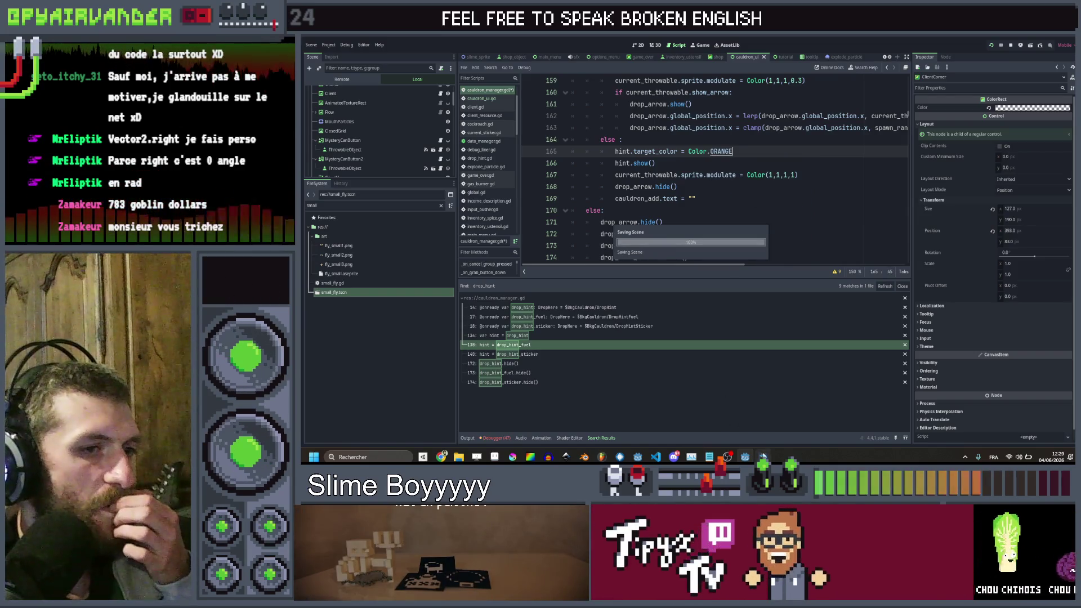
pyautogui.click(763, 417)
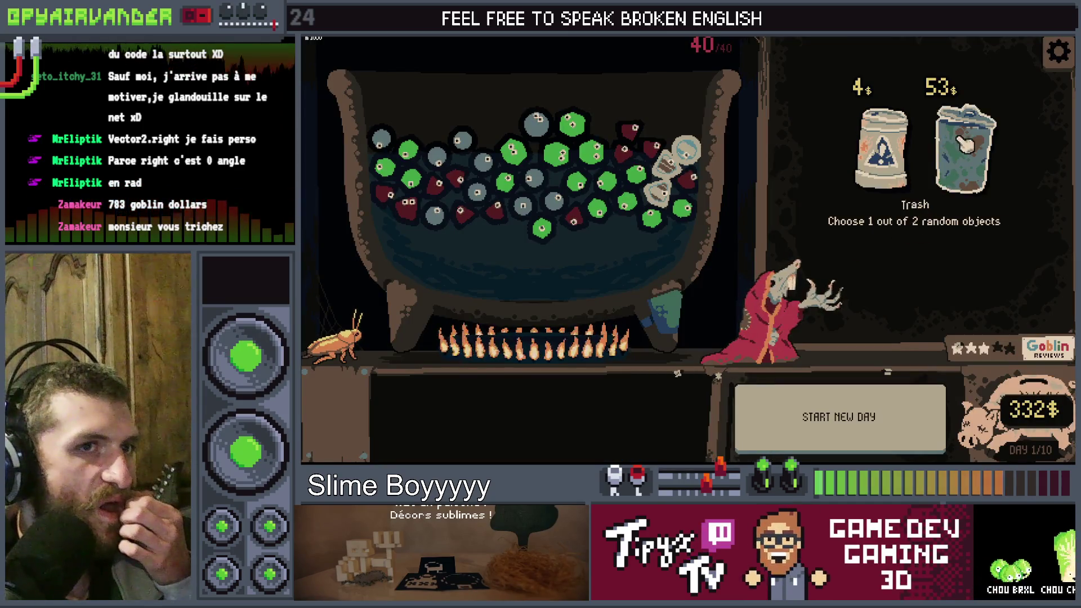
# - Buy the 4$ fuel barrel and 53$ trash, burning Nitroglycerin then Gasoline, leaving 275$
pyautogui.click(881, 150)
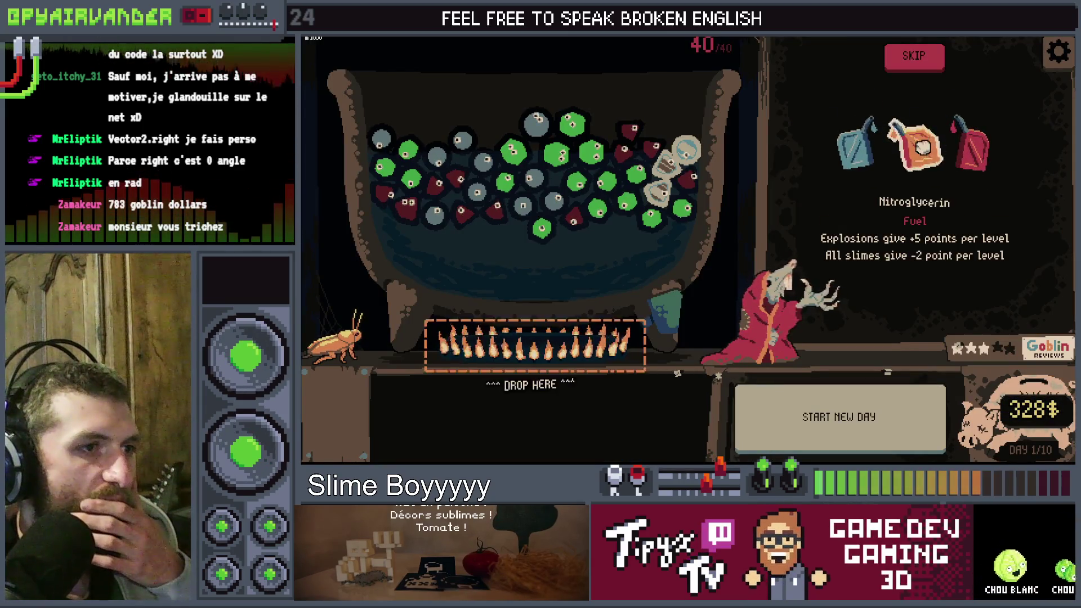
pyautogui.moveTo(692, 255)
pyautogui.mouseDown()
pyautogui.moveTo(535, 335)
pyautogui.moveTo(726, 270)
pyautogui.moveTo(459, 338)
pyautogui.moveTo(518, 338)
pyautogui.moveTo(802, 259)
pyautogui.moveTo(732, 293)
pyautogui.moveTo(535, 338)
pyautogui.moveTo(1031, 154)
pyautogui.mouseUp()
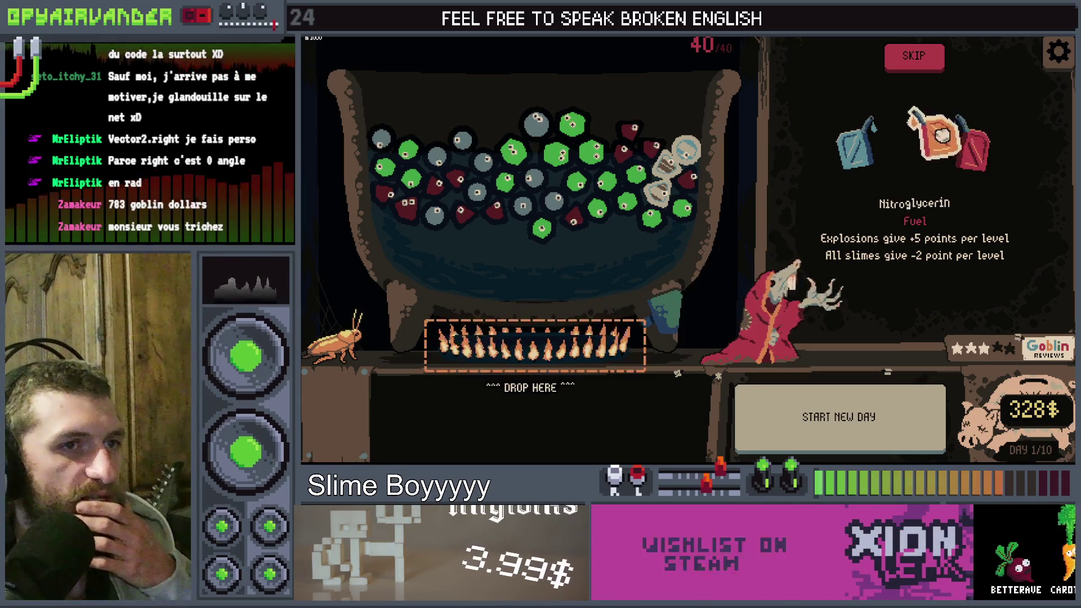
pyautogui.moveTo(942, 135); pyautogui.dragTo(532, 338)
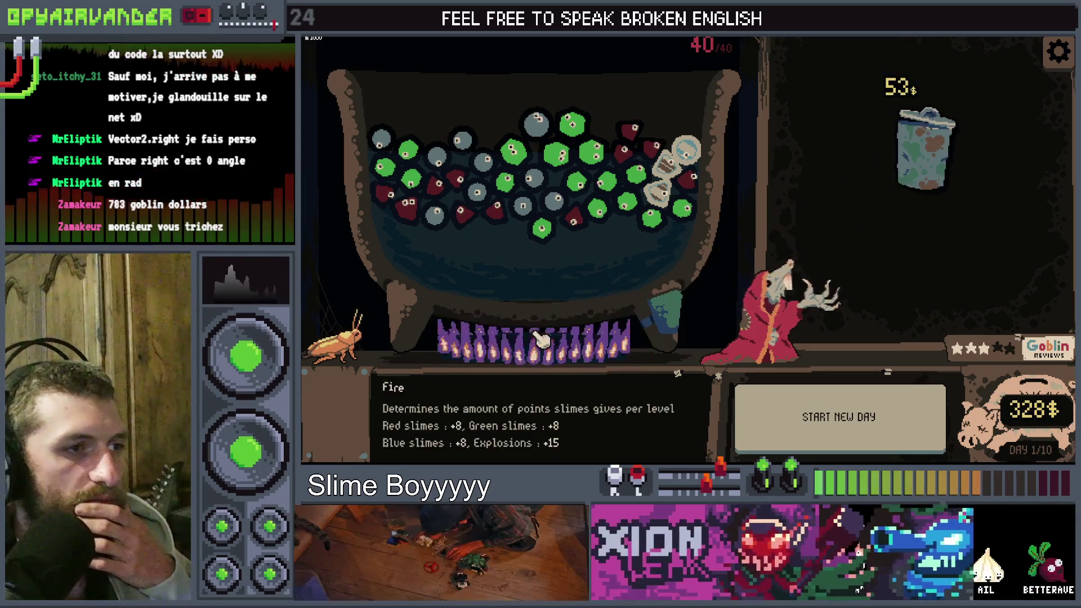
pyautogui.click(936, 149)
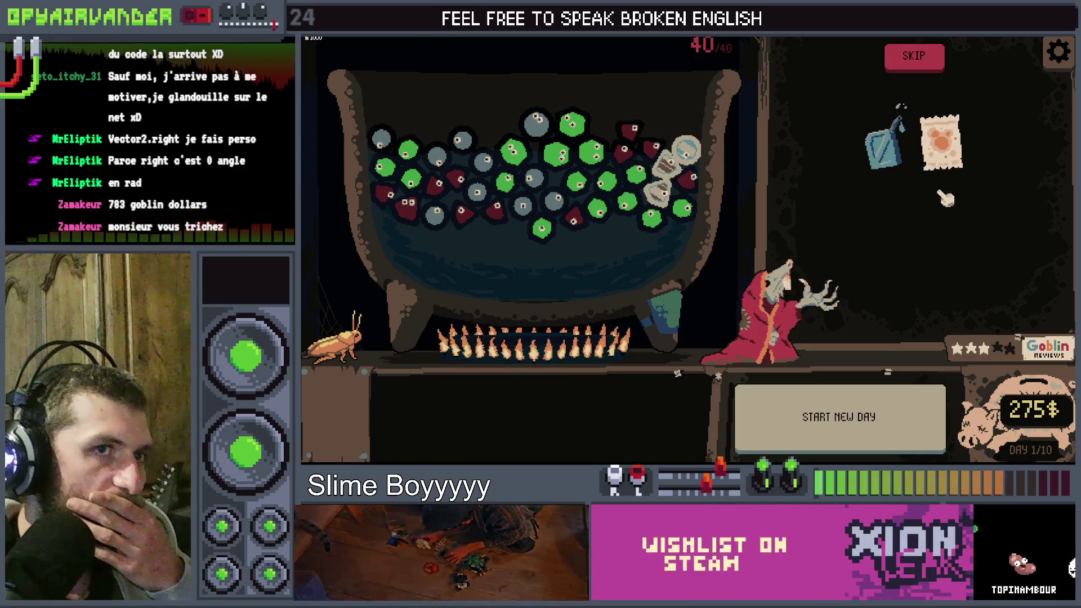
pyautogui.moveTo(953, 153)
pyautogui.mouseDown()
pyautogui.moveTo(647, 194)
pyautogui.moveTo(698, 185)
pyautogui.mouseUp()
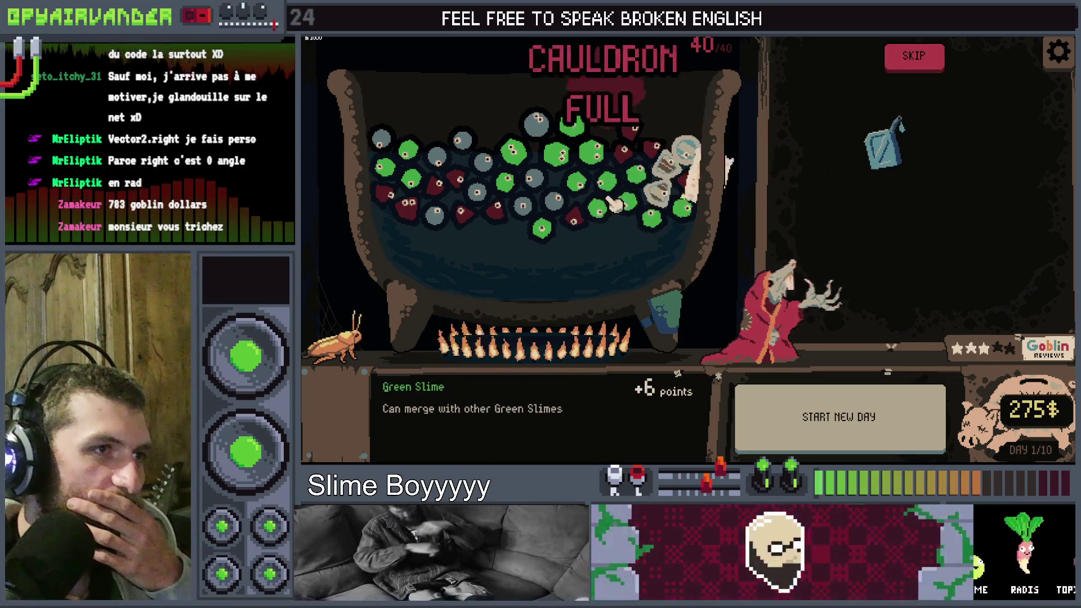
pyautogui.moveTo(451, 191); pyautogui.dragTo(523, 218)
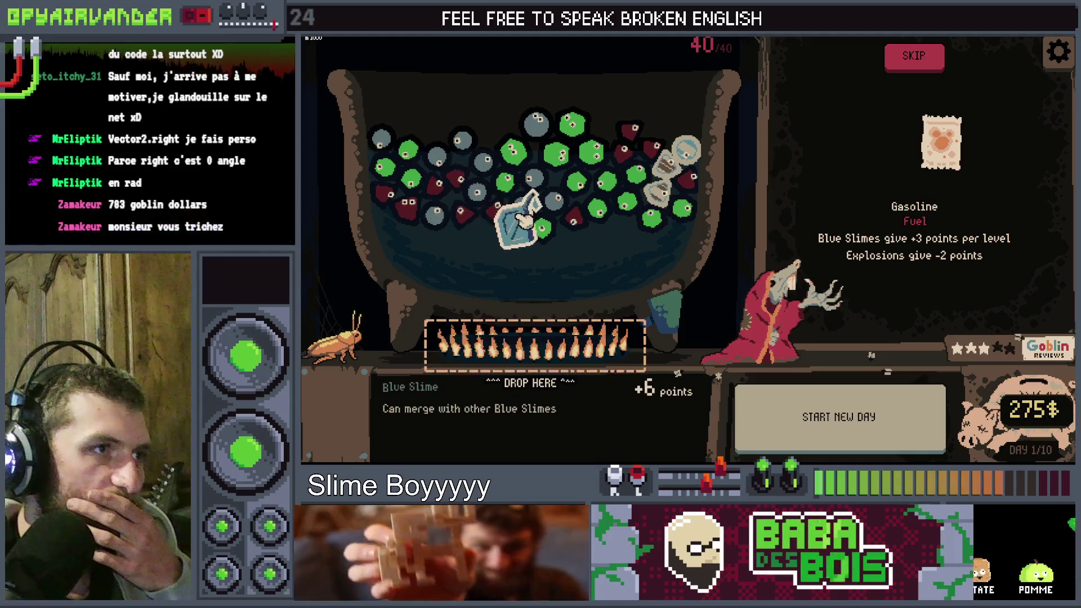
pyautogui.moveTo(907, 179)
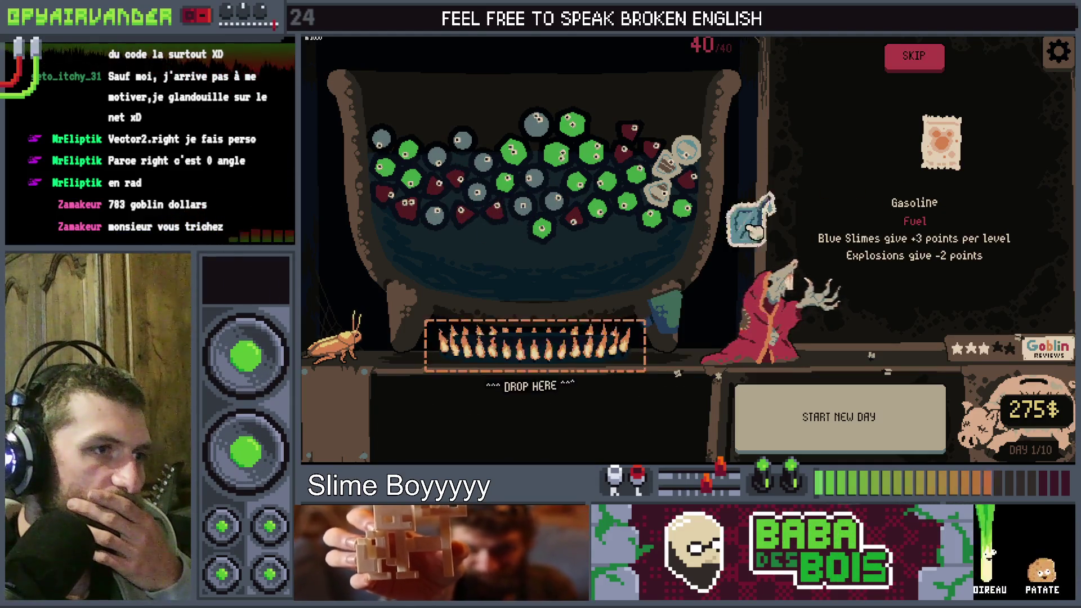
pyautogui.moveTo(752, 228)
pyautogui.mouseDown()
pyautogui.moveTo(519, 326)
pyautogui.moveTo(579, 315)
pyautogui.mouseUp()
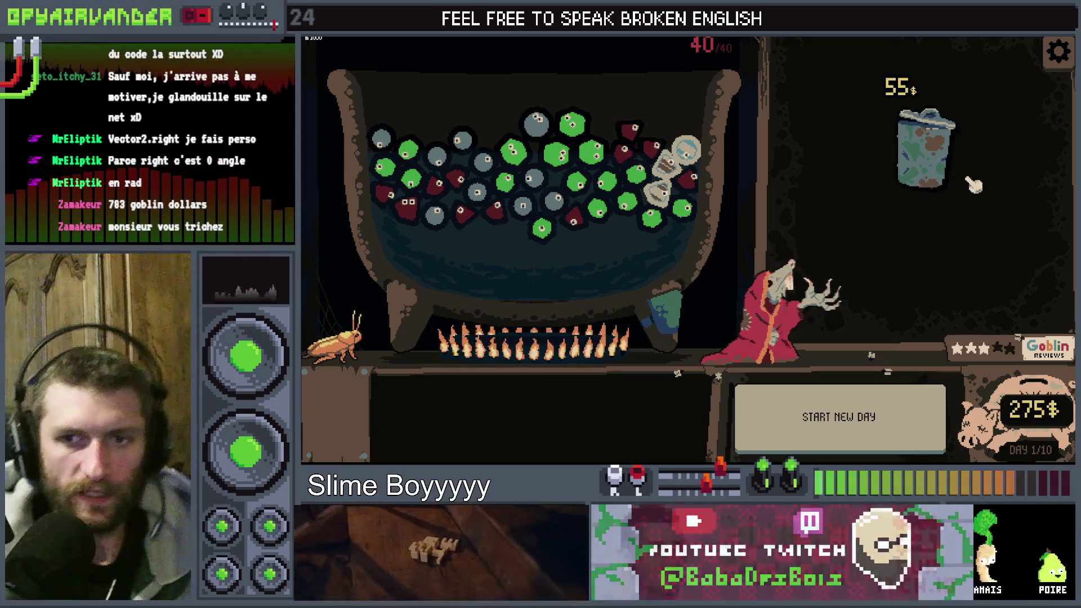
pyautogui.moveTo(953, 189)
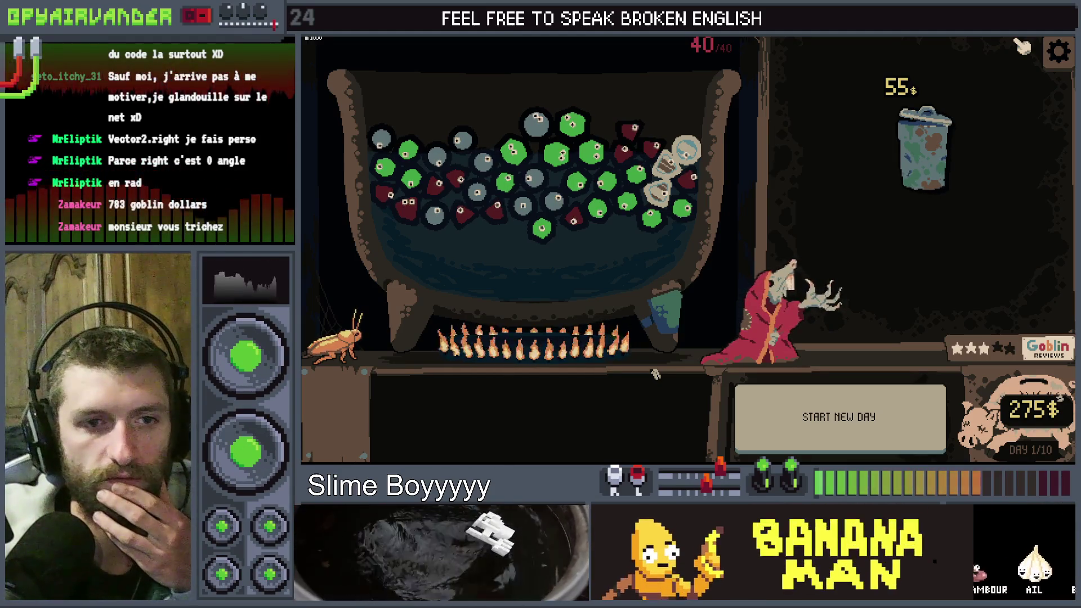
pyautogui.hotkey('alt', 'Tab')
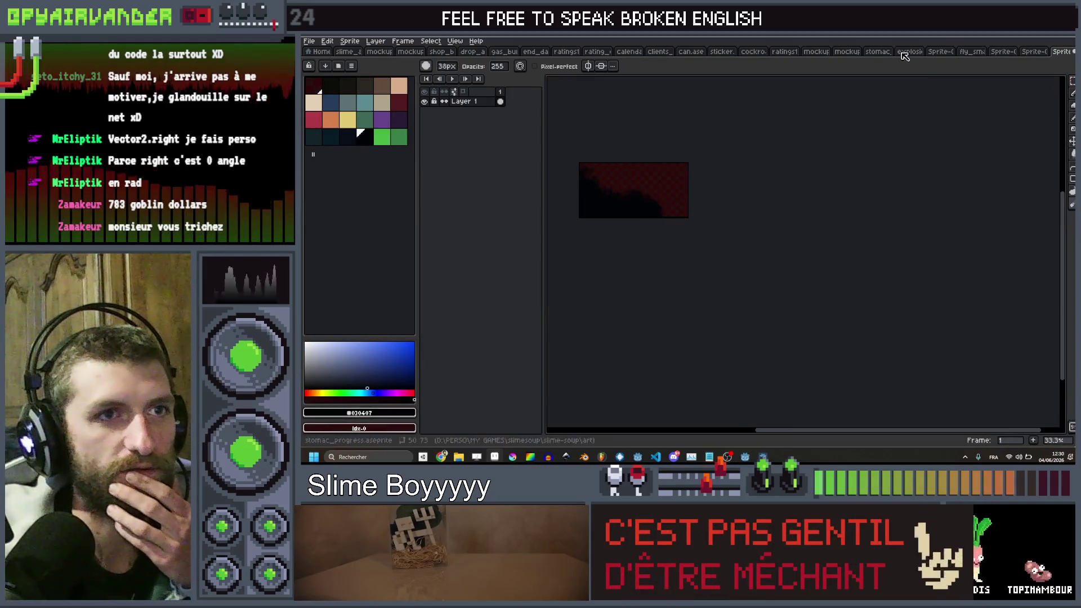
# - Switch Aseprite's sprite tabs to the trash-can-and-cabinet background file
pyautogui.click(1031, 52)
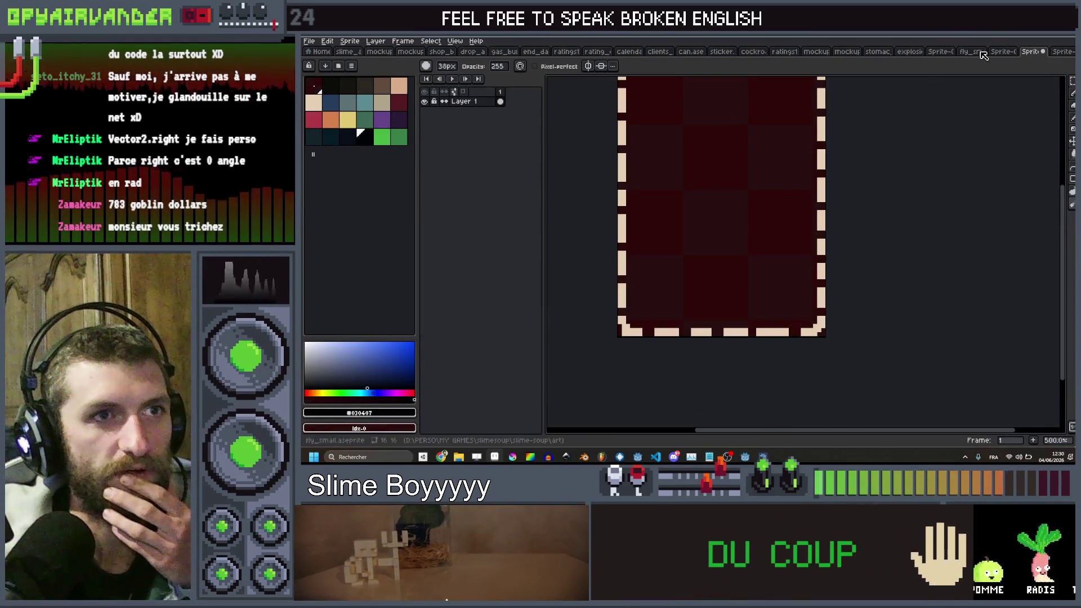
pyautogui.click(940, 52)
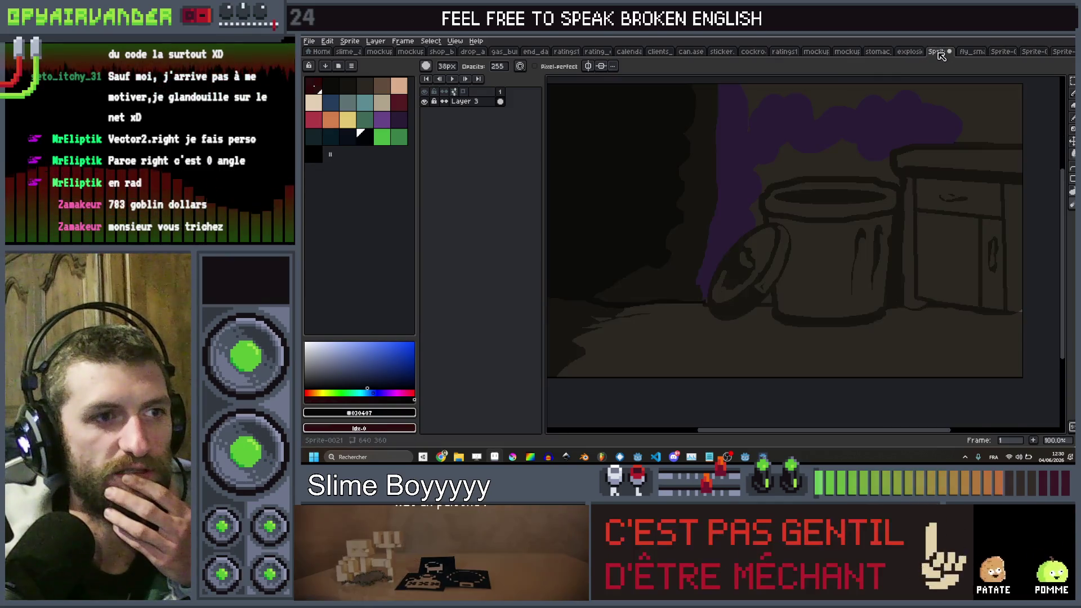
pyautogui.scroll(-2, 844, 225)
pyautogui.scroll(2, 861, 232)
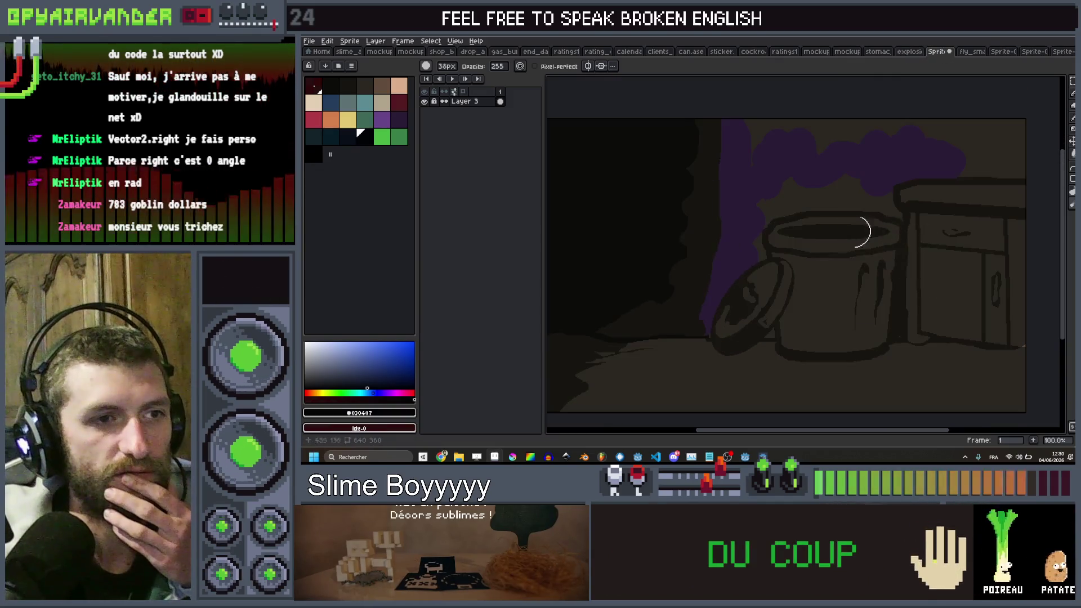